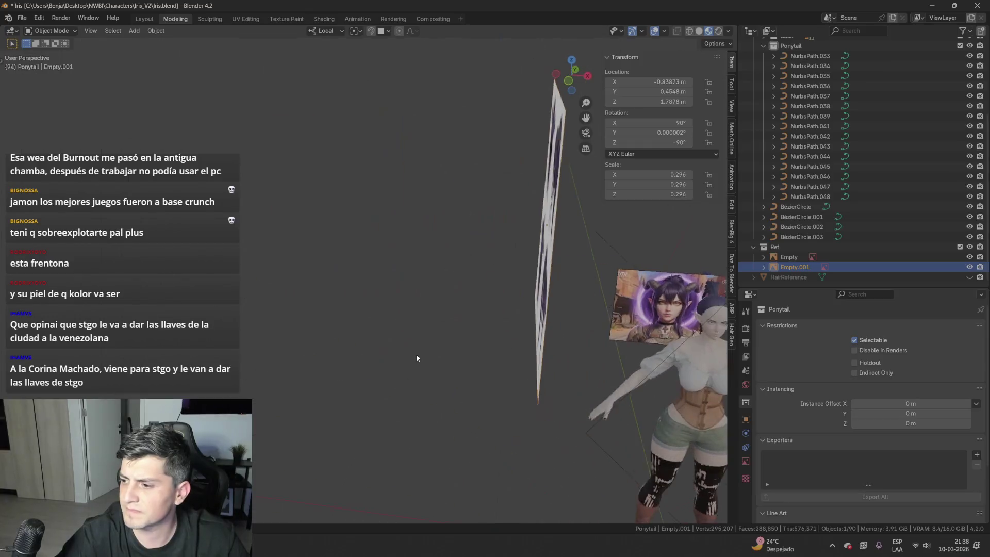
- Slide the reference image along X, then shrink and reposition it in right side view
key(g)
key(x)
click(691, 384)
key(KP_3)
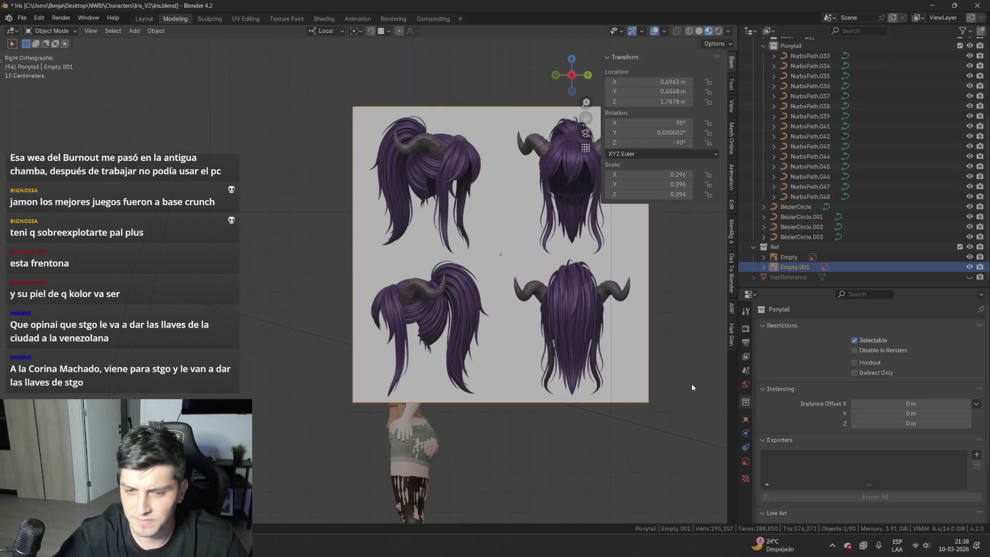
scroll(682, 382, up, 3)
shift+middle_drag(380, 449, 504, 382)
key(s)
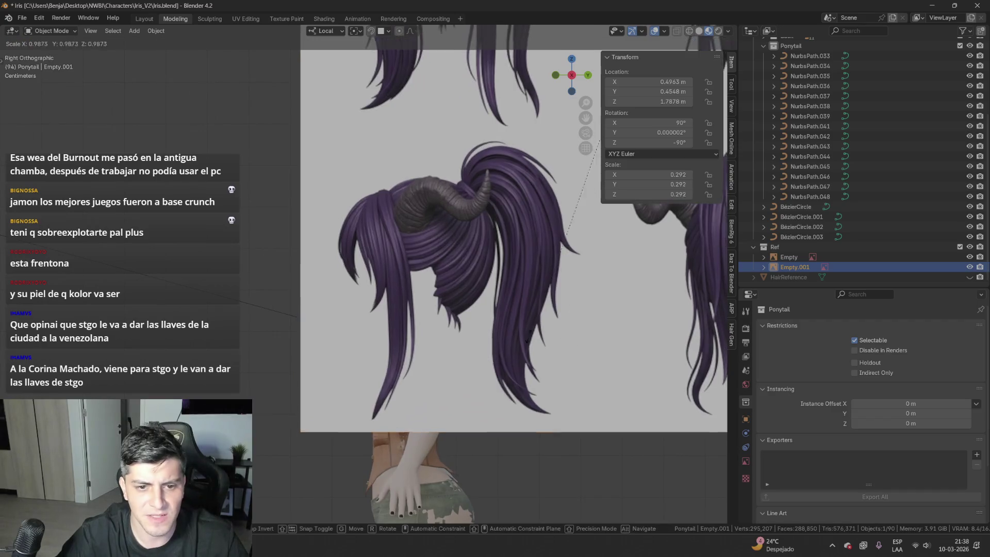
click(548, 253)
key(g)
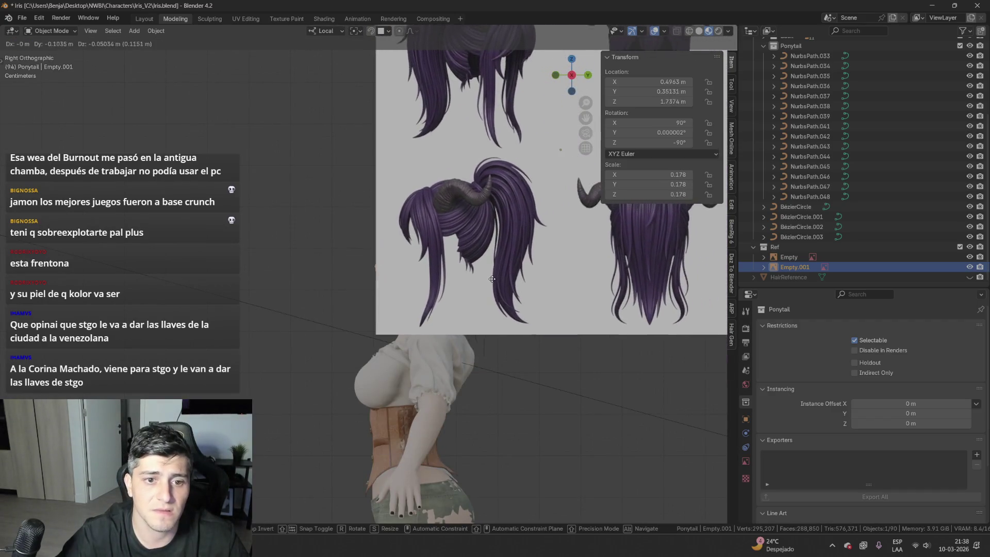
click(494, 288)
scroll(499, 312, up, 2)
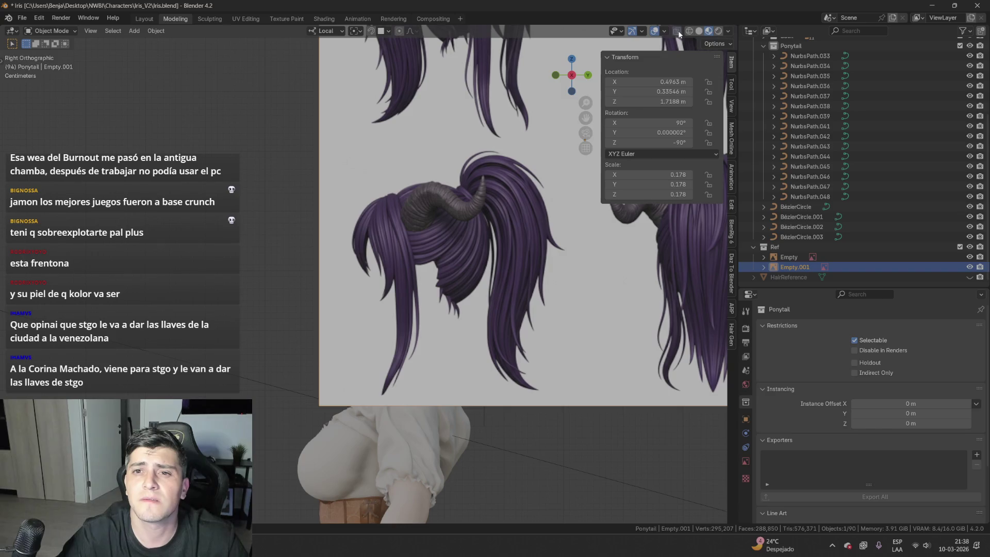
- Check the reference plane in wireframe, then return to solid shading in Left Ortho view
click(699, 32)
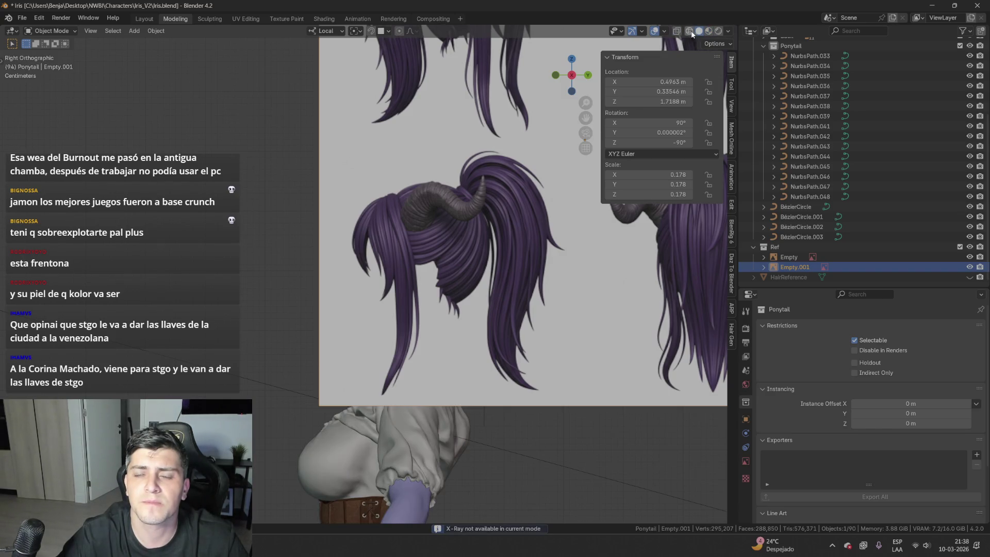
click(690, 32)
mouse_move(546, 335)
middle_down()
mouse_move(503, 342)
mouse_move(533, 357)
mouse_move(501, 357)
middle_up()
key(ctrl+KP_3)
scroll(456, 284, up, 2)
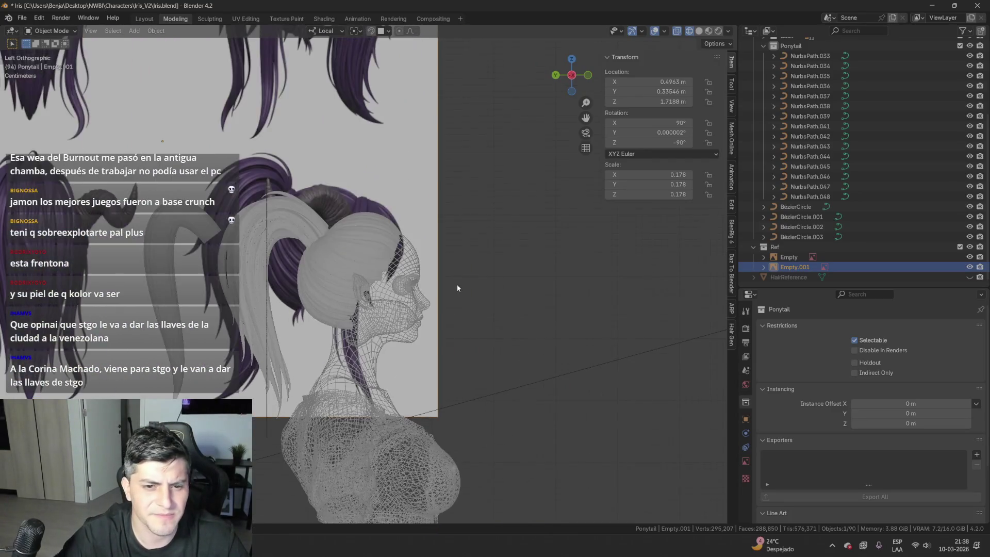
scroll(450, 159, up, 2)
click(696, 31)
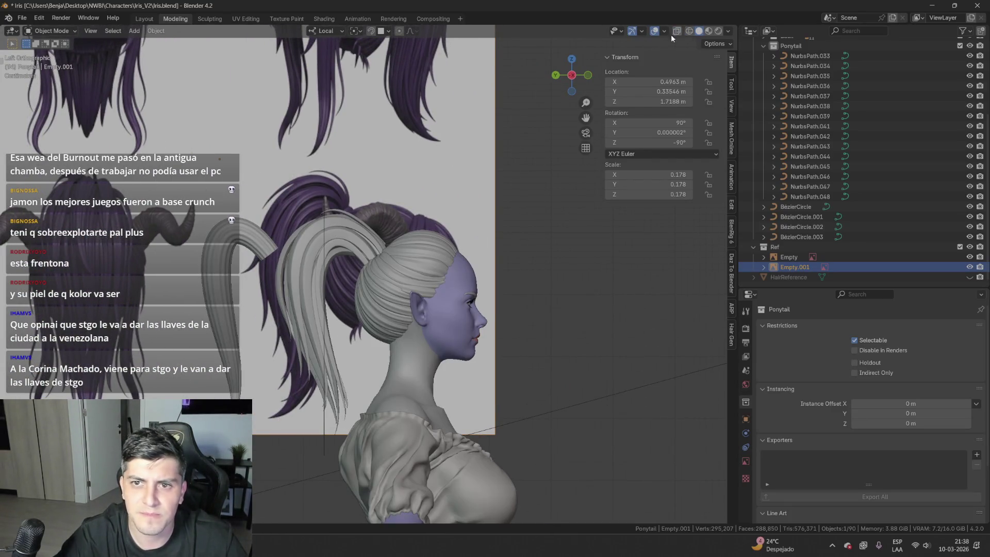
- Rescale and move the reference image to roughly match the head profile
key(s)
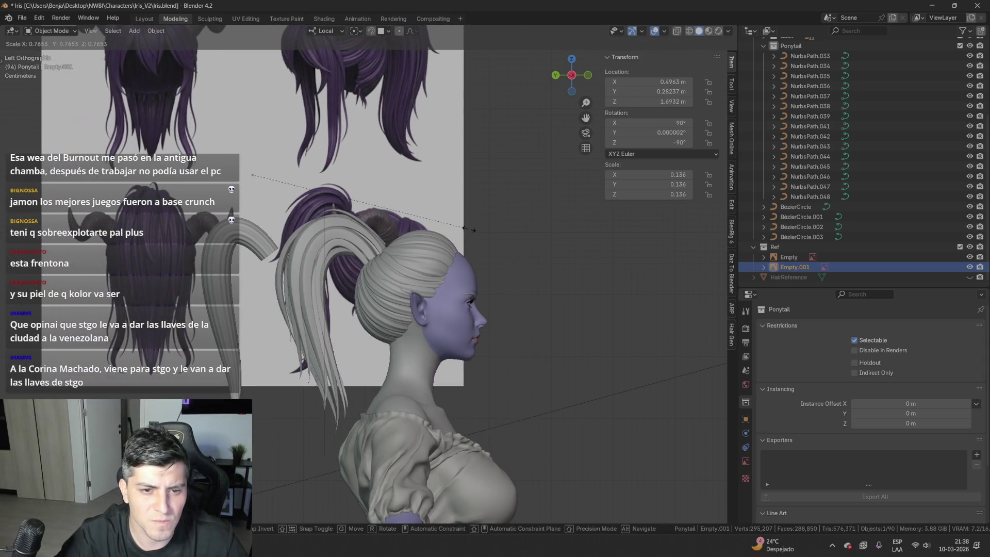
click(468, 229)
key(g)
click(512, 268)
key(s)
click(531, 258)
key(g)
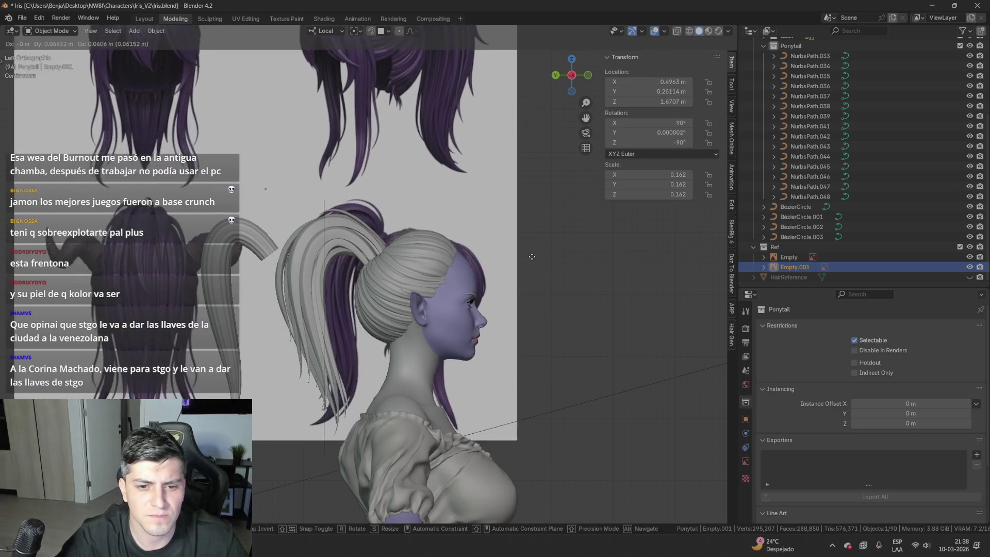
click(527, 263)
- With X-ray on, fine-tune the reference image to scale 0.165 behind the head
click(675, 32)
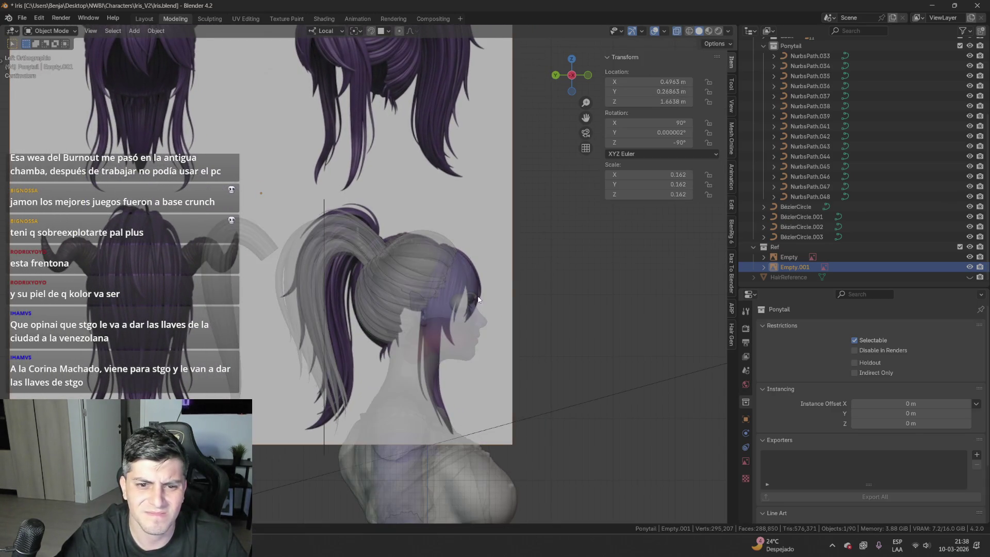
scroll(497, 347, up, 4)
key(s)
click(541, 332)
key(g)
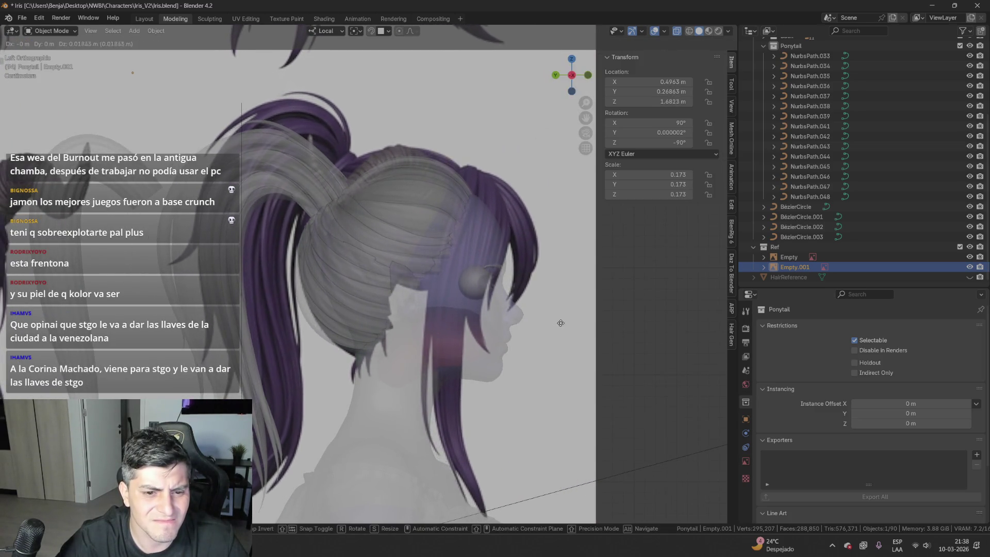
click(562, 359)
key(g)
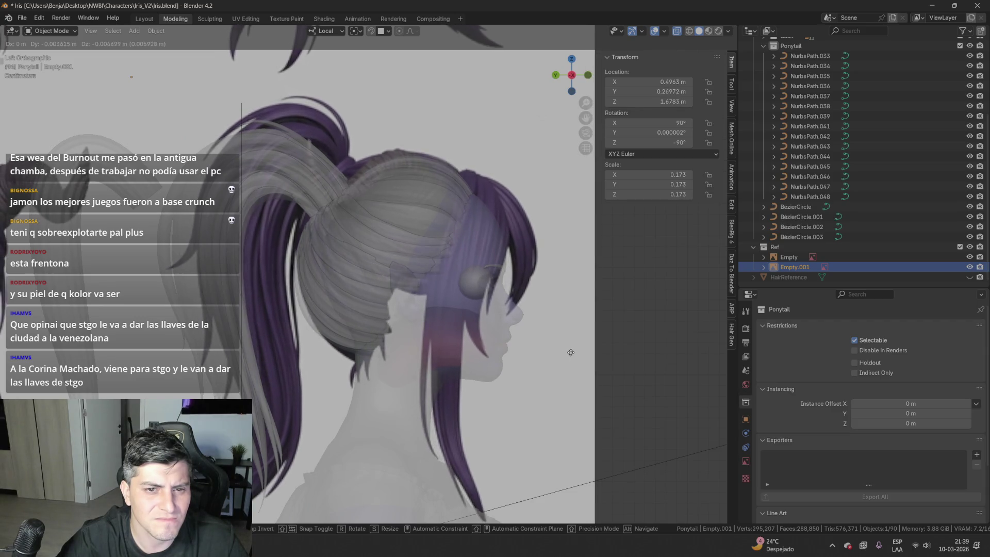
click(570, 356)
key(s)
click(544, 336)
key(g)
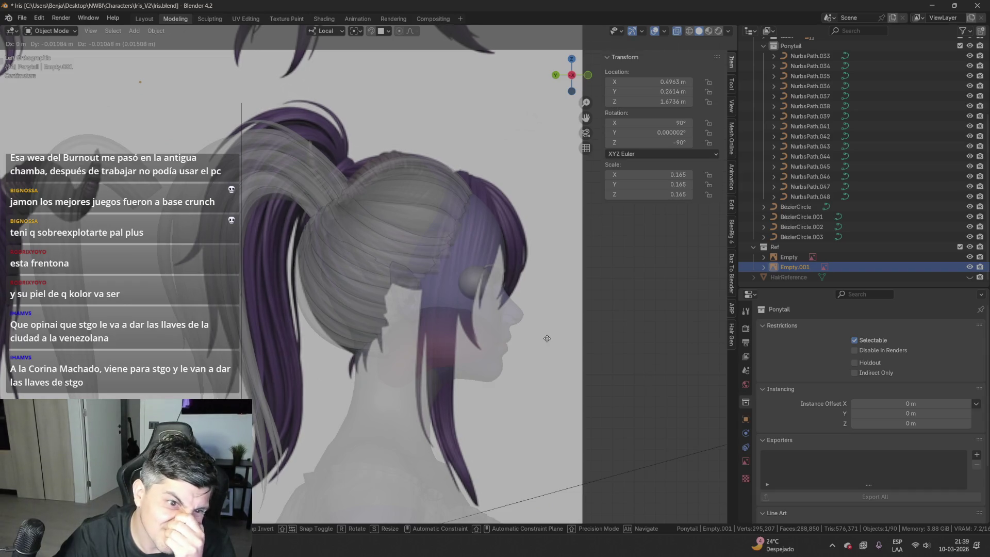
click(547, 338)
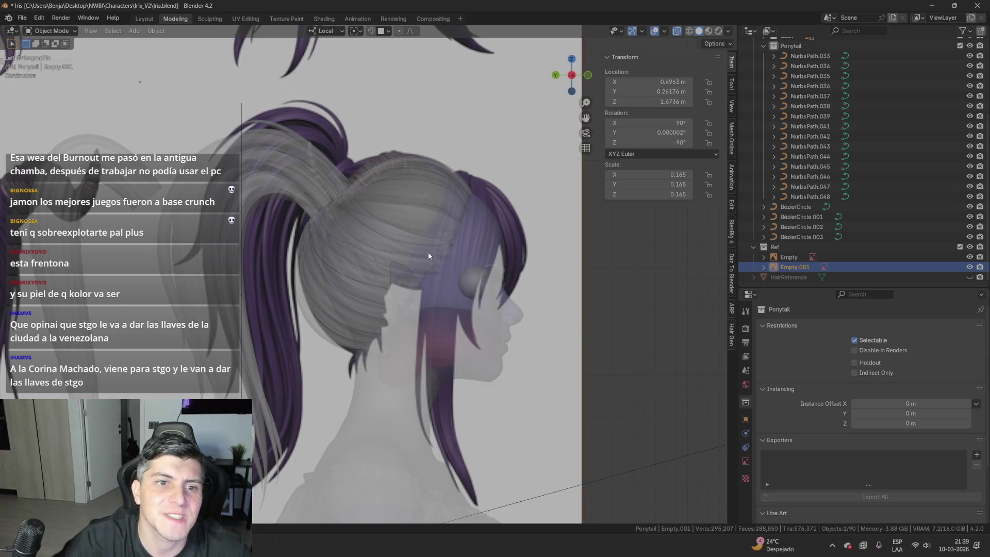
mouse_move(232, 153)
middle_down()
mouse_move(300, 187)
mouse_move(350, 190)
middle_up()
- Hide the front-view and side-view reference images
click(351, 189)
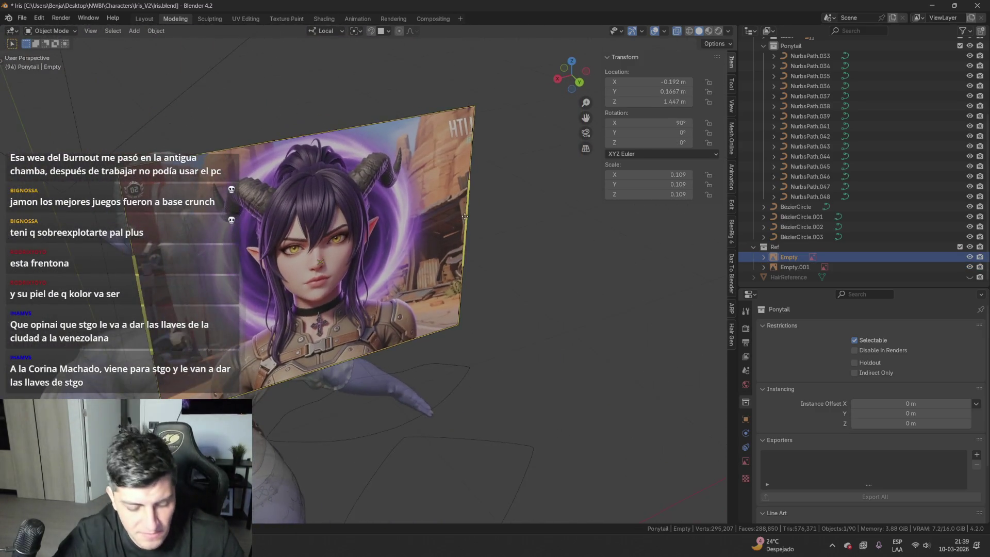
key(h)
mouse_move(410, 218)
middle_down()
mouse_move(229, 302)
mouse_move(221, 294)
mouse_move(326, 265)
middle_up()
click(229, 301)
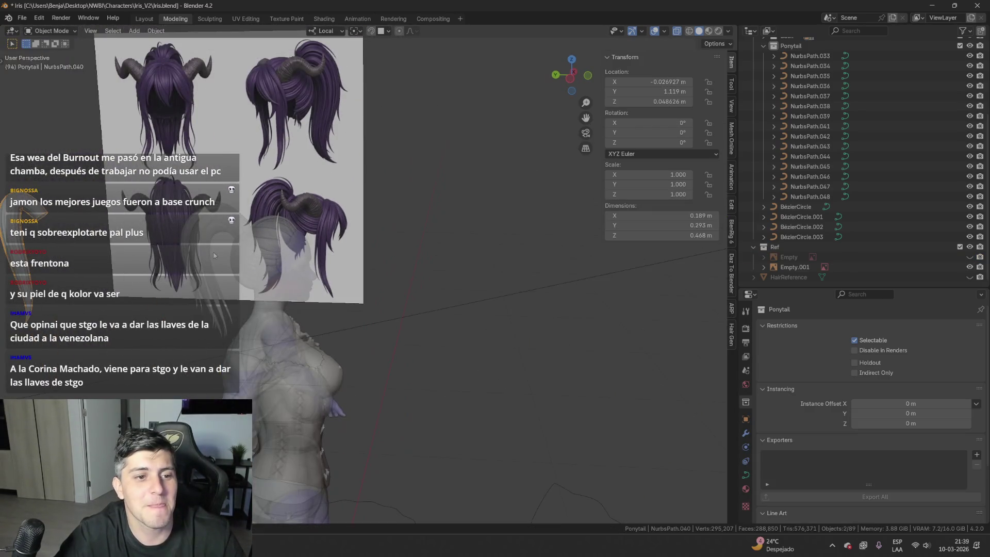
click(300, 148)
key(h)
mouse_move(301, 148)
middle_down()
mouse_move(302, 191)
mouse_move(416, 181)
middle_up()
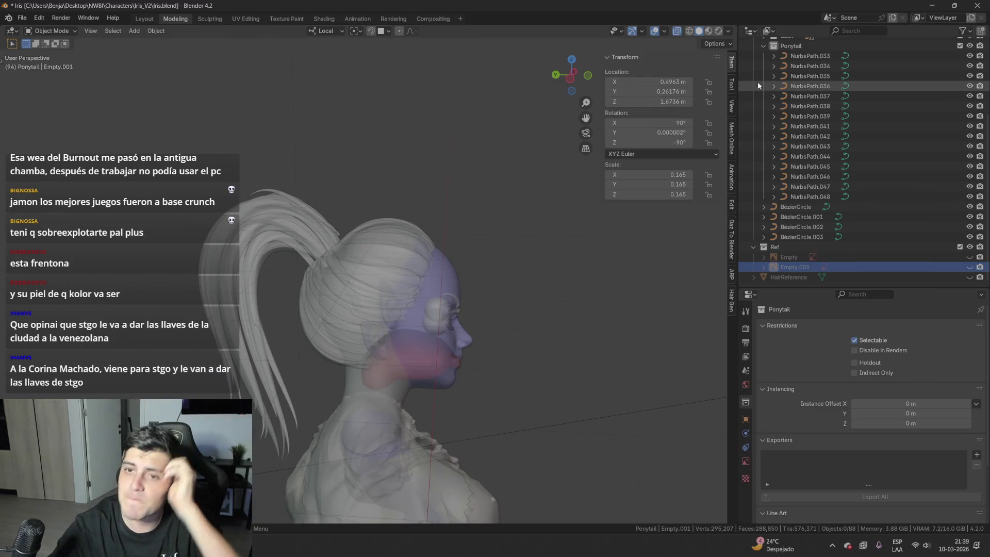
- Preview the purple materials, return to solid shading, and enter Edit Mode on NurbsPath.017
click(708, 31)
click(698, 31)
mouse_move(496, 169)
middle_down()
mouse_move(506, 342)
mouse_move(353, 251)
mouse_move(387, 265)
mouse_move(361, 261)
middle_up()
click(503, 309)
key(Tab)
- Move the strand's end control point and nudge two more points with proportional falloff
key(g)
click(340, 258)
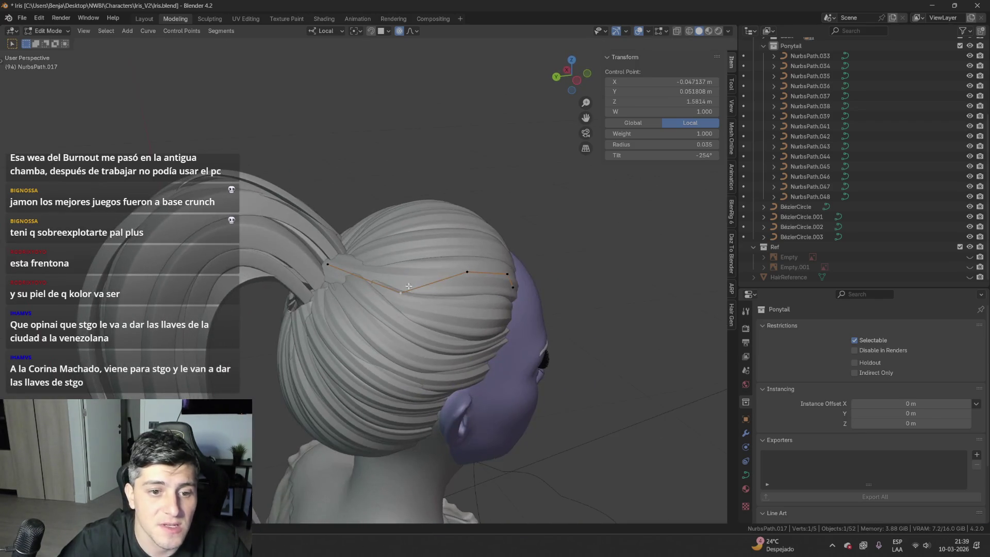
click(338, 258)
key(g)
click(331, 260)
click(398, 235)
key(g)
click(397, 228)
middle_drag(397, 228, 388, 210)
- Re-enter point editing and move another control point with falloff from the back
key(Tab)
mouse_move(416, 269)
middle_down()
mouse_move(360, 273)
mouse_move(376, 274)
mouse_move(397, 241)
middle_up()
key(Tab)
key(g)
click(398, 241)
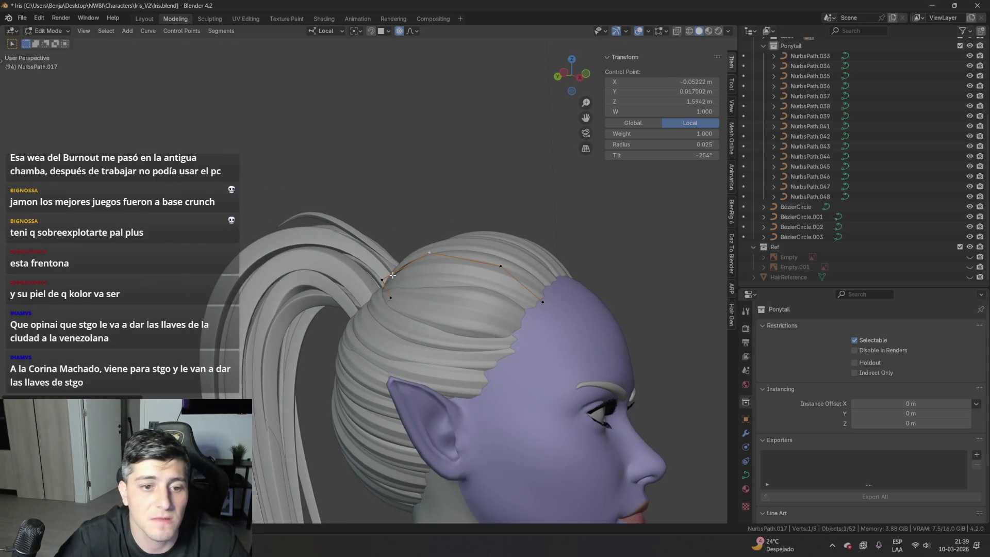
click(429, 270)
middle_drag(429, 270, 332, 380)
click(398, 298)
mouse_move(398, 298)
middle_down()
mouse_move(412, 308)
mouse_move(443, 283)
middle_up()
- On NurbsPath.013, raise a hairline point and pull points toward the ponytail
click(413, 308)
key(Tab)
key(Tab)
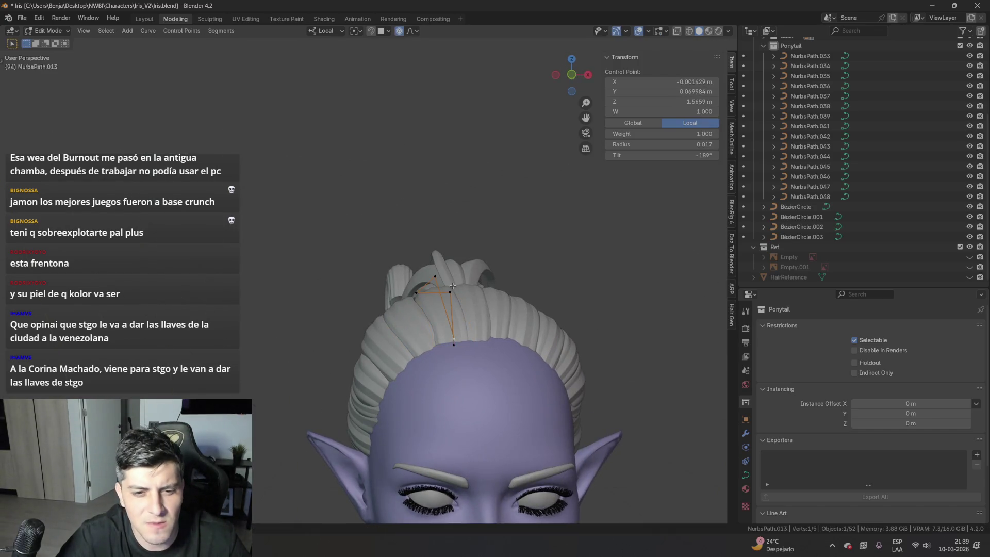
key(g)
click(438, 268)
middle_drag(438, 268, 457, 317)
key(g)
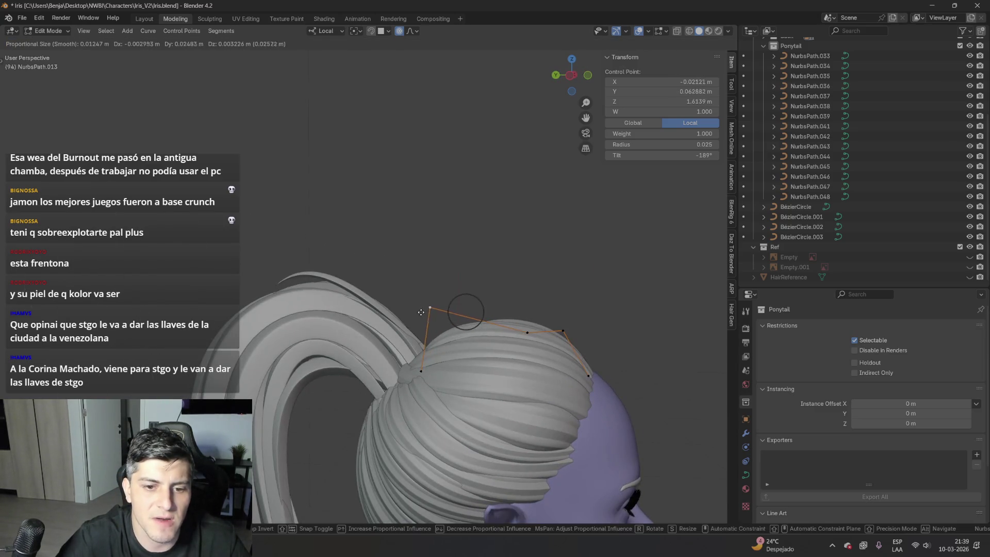
click(423, 323)
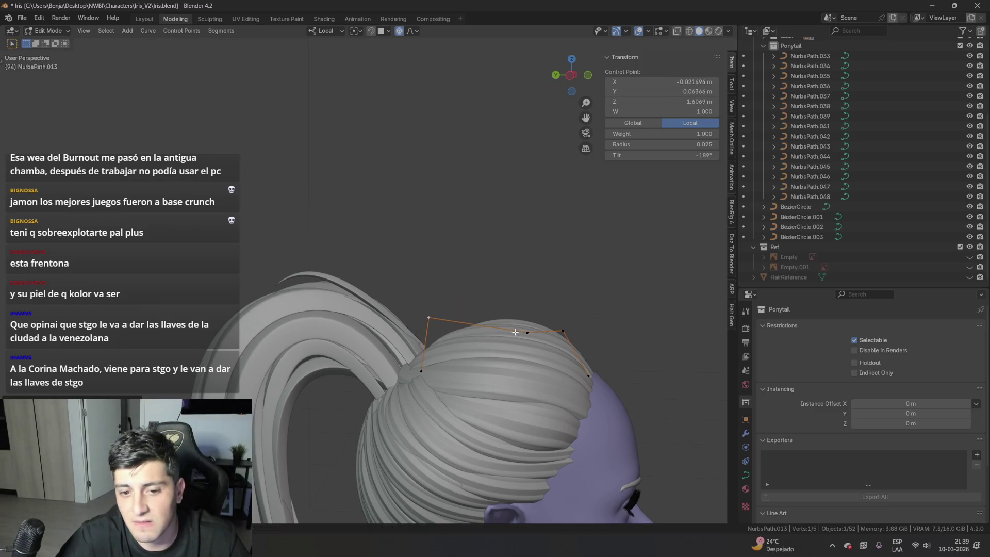
click(513, 333)
key(g)
click(507, 336)
mouse_move(508, 336)
middle_down()
mouse_move(350, 321)
mouse_move(331, 354)
mouse_move(513, 311)
mouse_move(496, 312)
mouse_move(552, 335)
middle_up()
click(332, 353)
key(Tab)
- Move a crown control point on the next strand with falloff and nudge it again
click(414, 283)
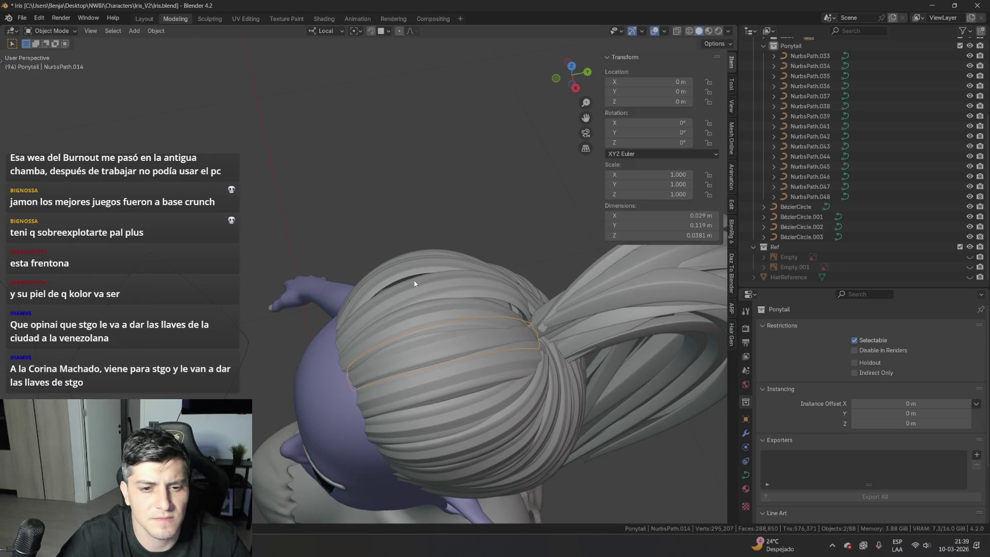
mouse_move(405, 268)
middle_down()
mouse_move(483, 250)
mouse_move(377, 265)
middle_up()
key(Tab)
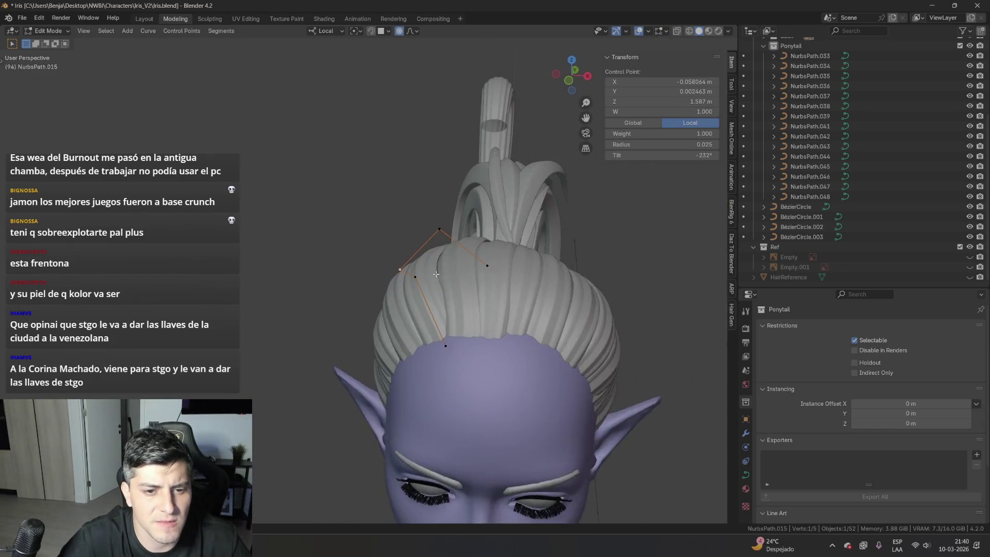
click(377, 265)
key(g)
click(512, 269)
middle_drag(512, 269, 364, 346)
key(Tab)
key(Tab)
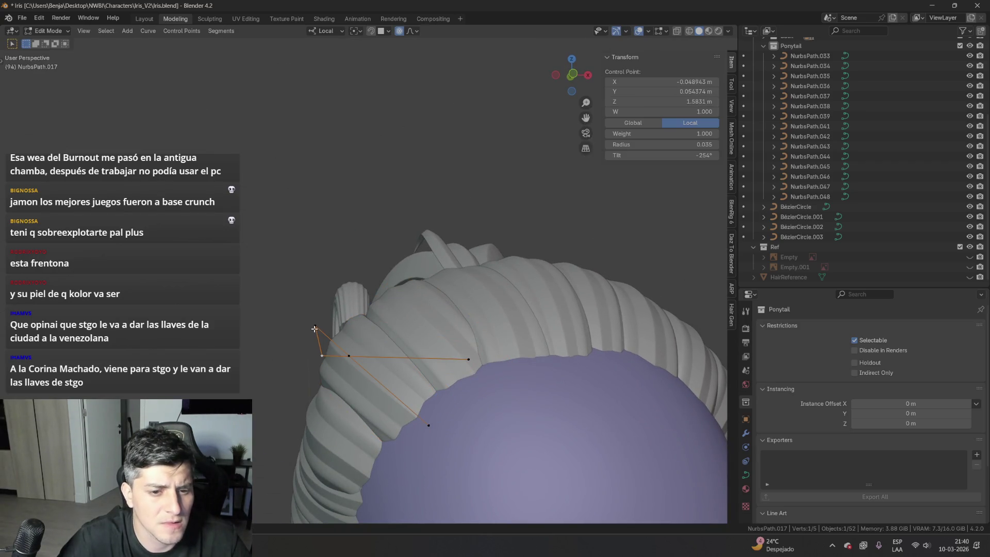
key(g)
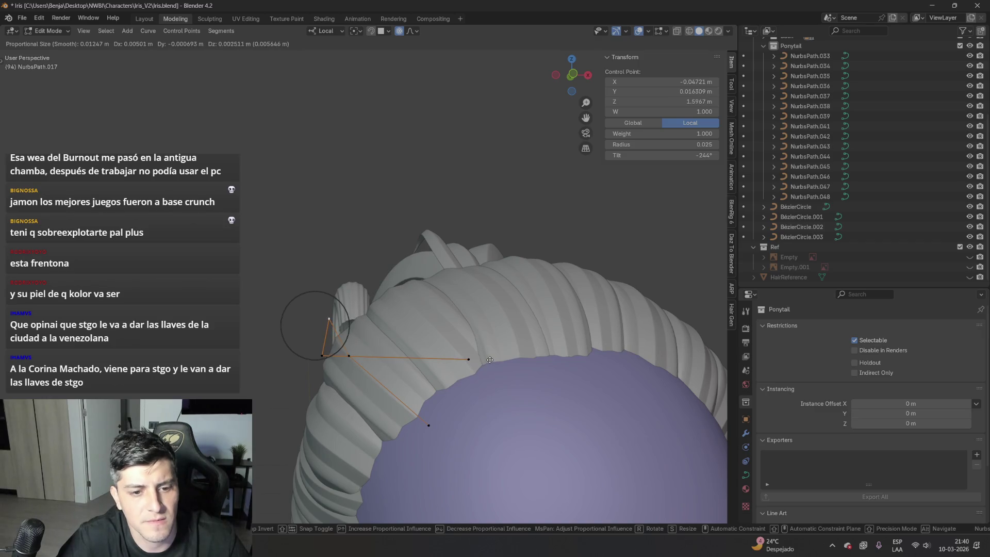
click(490, 359)
middle_drag(490, 360, 387, 271)
click(387, 271)
- Lift a NurbsPath.012 control point higher over the head
click(398, 234)
key(g)
click(387, 164)
middle_drag(388, 164, 346, 116)
key(g)
right_click(405, 195)
mouse_move(407, 185)
middle_down()
mouse_move(518, 273)
mouse_move(386, 327)
mouse_move(333, 310)
middle_up()
- Reshape NurbsPath.014 by moving two control points, then select all its points
click(387, 327)
click(550, 357)
key(g)
mouse_move(519, 343)
middle_down()
mouse_move(450, 317)
mouse_move(361, 232)
mouse_move(284, 273)
mouse_move(410, 275)
middle_up()
click(450, 317)
key(g)
click(366, 228)
key(a)
mouse_move(437, 367)
middle_down()
mouse_move(592, 258)
mouse_move(737, 174)
middle_up()
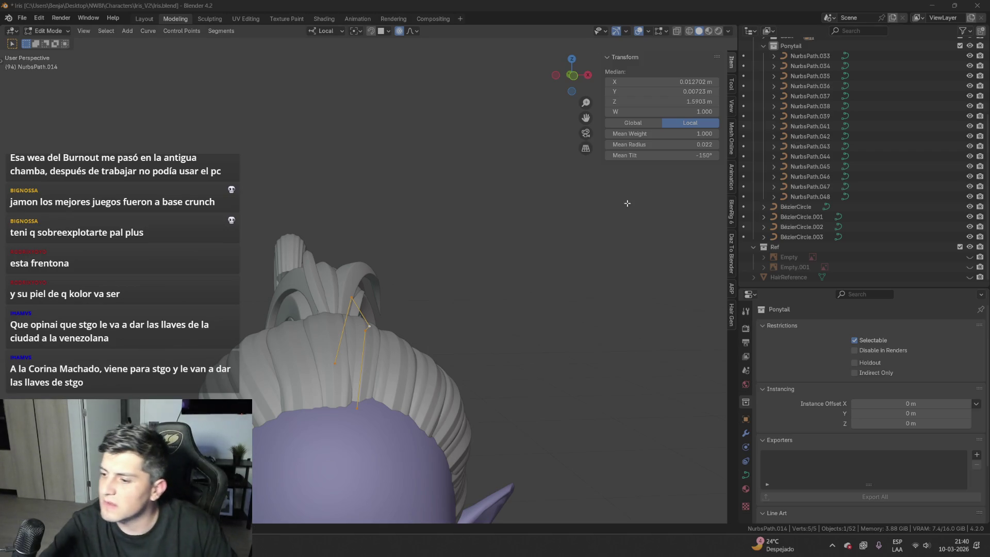
- Reframe the ponytail and select control points on the NurbsPath.013 and NurbsPath.012 strands
middle_drag(525, 194, 229, 305)
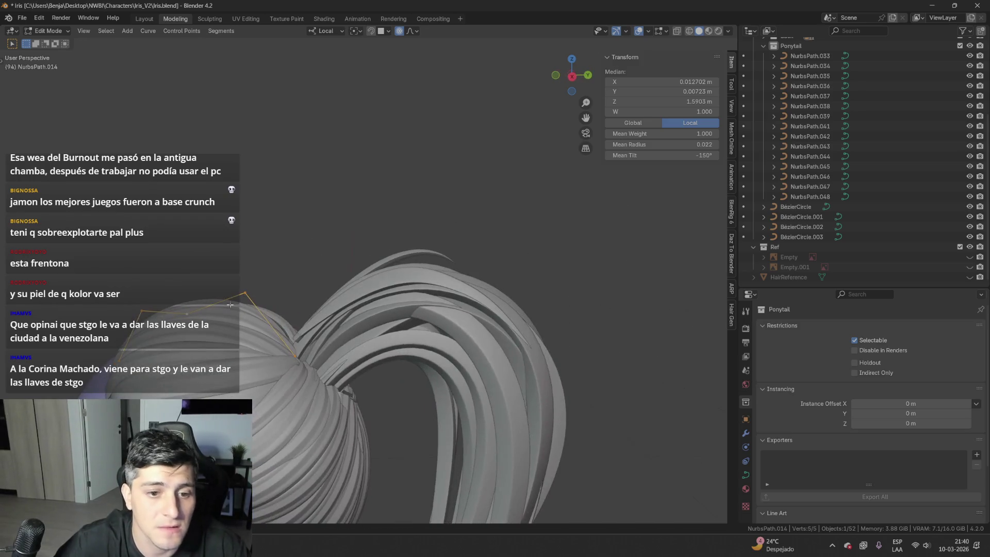
mouse_move(329, 346)
middle_down()
mouse_move(525, 345)
mouse_move(490, 419)
mouse_move(556, 382)
mouse_move(485, 351)
middle_up()
click(433, 322)
click(406, 359)
click(447, 332)
click(385, 381)
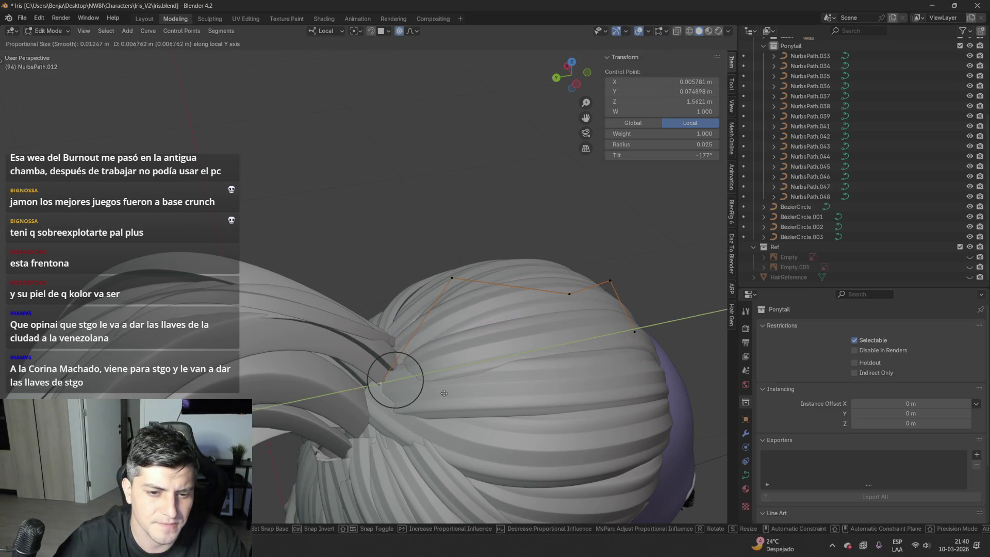
- Move a control point on the NurbsPath.014 strand to a new position
middle_drag(449, 362, 494, 377)
click(526, 384)
click(526, 384)
key(g)
click(559, 398)
- Move a NurbsPath.016 control point along the local X axis with proportional falloff
mouse_move(546, 381)
middle_down()
mouse_move(478, 332)
mouse_move(558, 409)
mouse_move(540, 359)
mouse_move(461, 344)
middle_up()
click(477, 332)
key(g)
key(x)
- Shift a NurbsPath.031 control point along the local X axis with proportional editing
click(504, 361)
click(530, 375)
key(g)
key(x)
click(461, 344)
click(615, 377)
mouse_move(614, 376)
middle_down()
mouse_move(538, 301)
mouse_move(593, 371)
middle_up()
- Adjust another control point, then select the whole strand and twist its tilt
click(537, 301)
click(549, 301)
key(a)
key(ctrl+t)
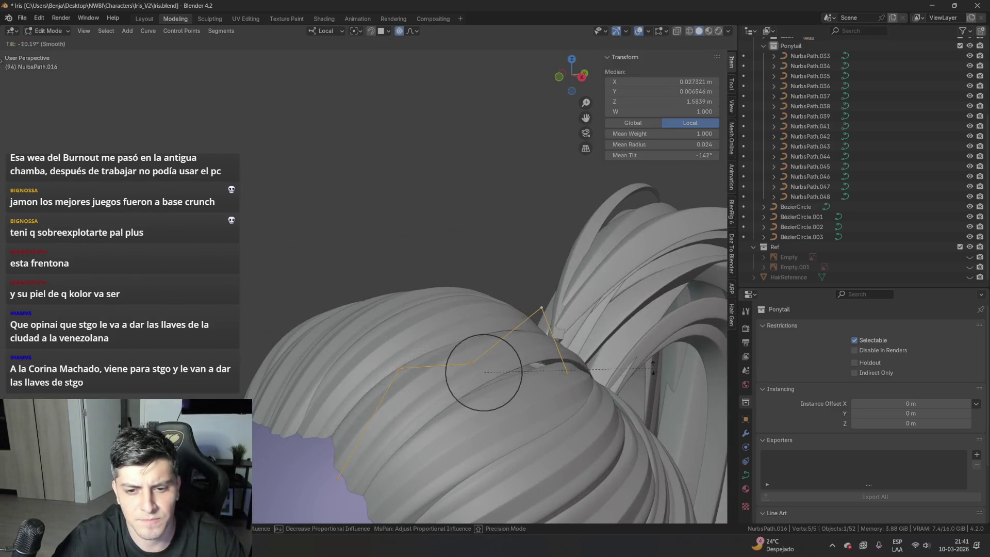
- Move the ponytail strand's control point with proportional editing so it arcs over the crown
middle_drag(626, 424, 553, 373)
key(g)
click(493, 315)
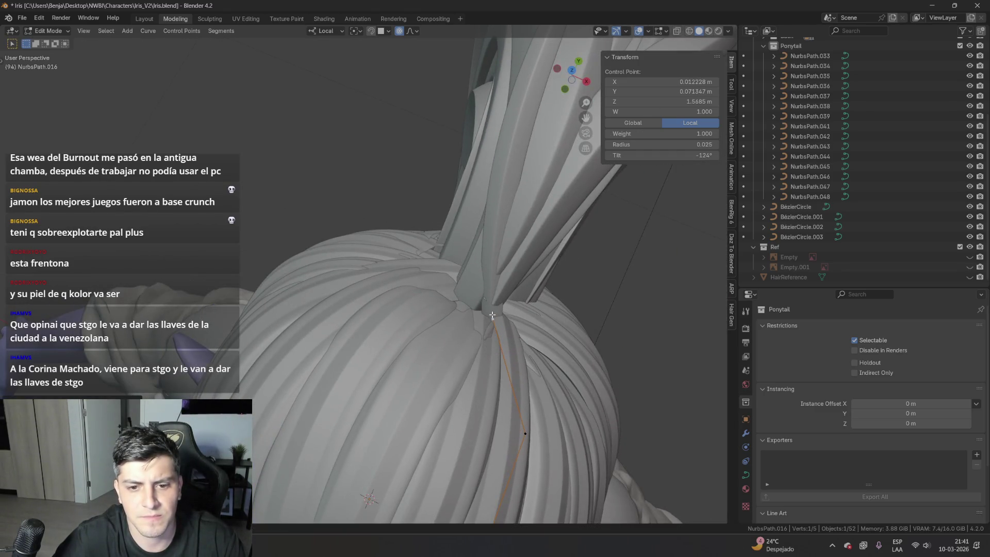
key(g)
click(535, 416)
mouse_move(534, 416)
middle_down()
mouse_move(591, 399)
mouse_move(423, 299)
mouse_move(476, 336)
middle_up()
- Flip to the opposite side of the head and show the purple-hair reference image
scroll(482, 384, up, 5)
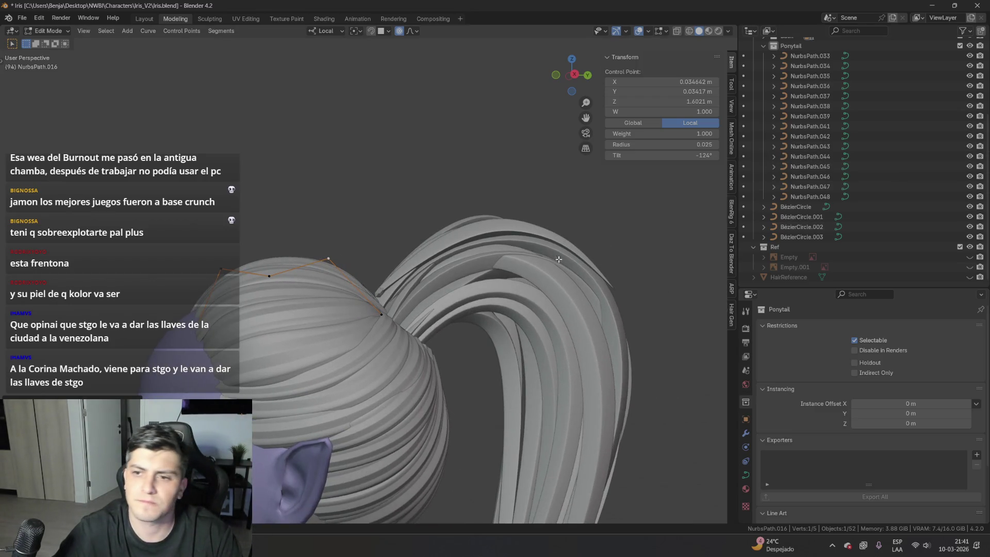
key(KP_9)
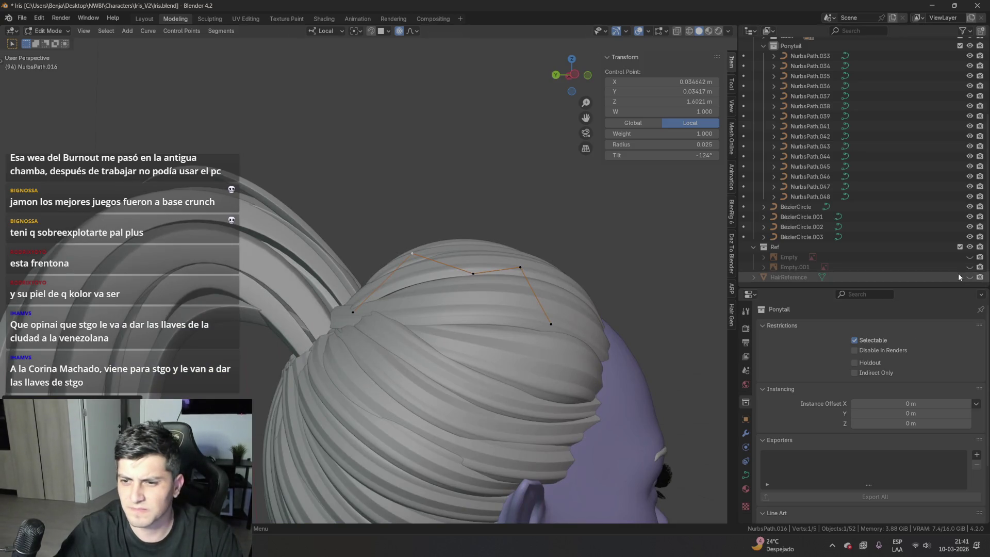
click(969, 267)
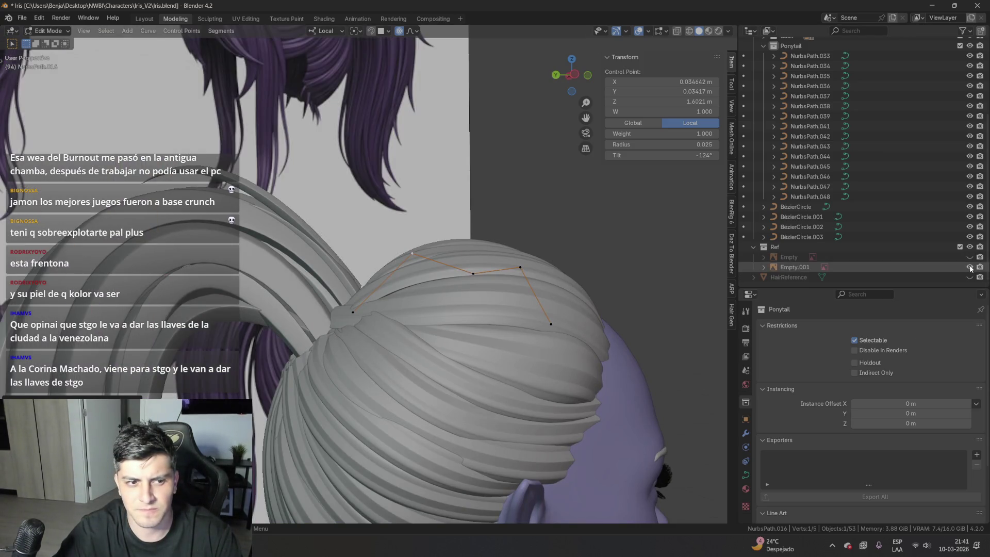
- Switch to the left side view of the head and deselect the curve points
alt+middle_drag(456, 258, 520, 258)
key(KP_9)
scroll(519, 258, down, 5)
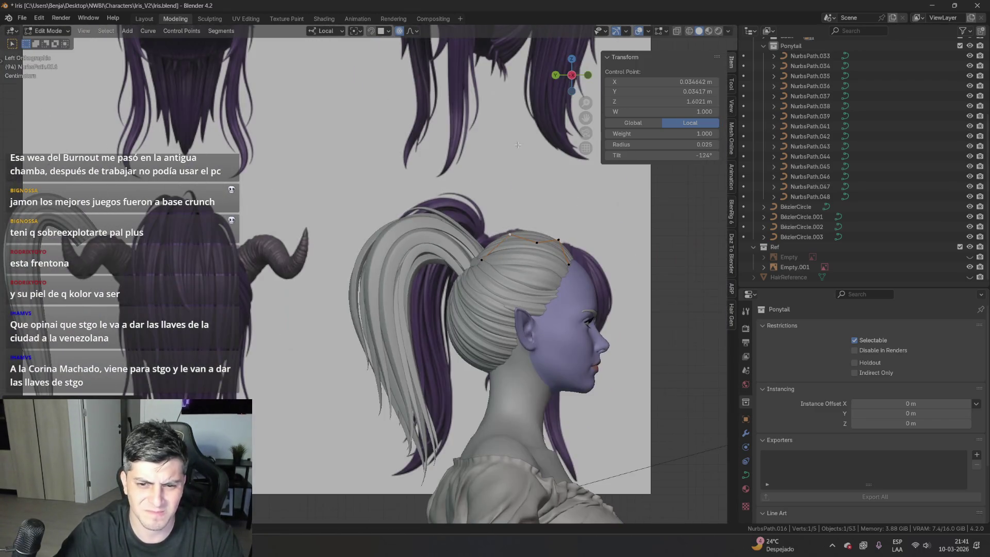
click(559, 227)
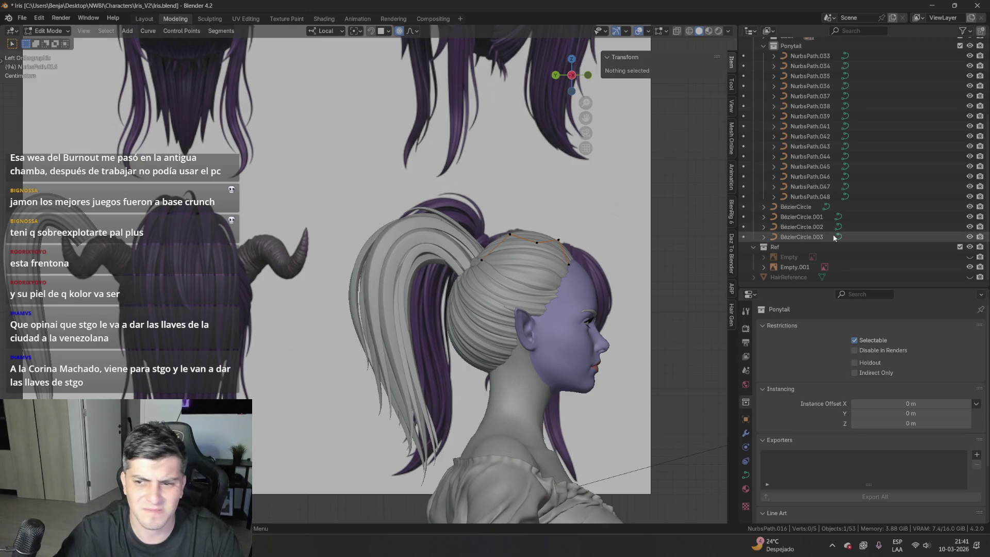
scroll(835, 237, up, 5)
- Exclude the Front and Ponytail hair collections from the scene
click(960, 133)
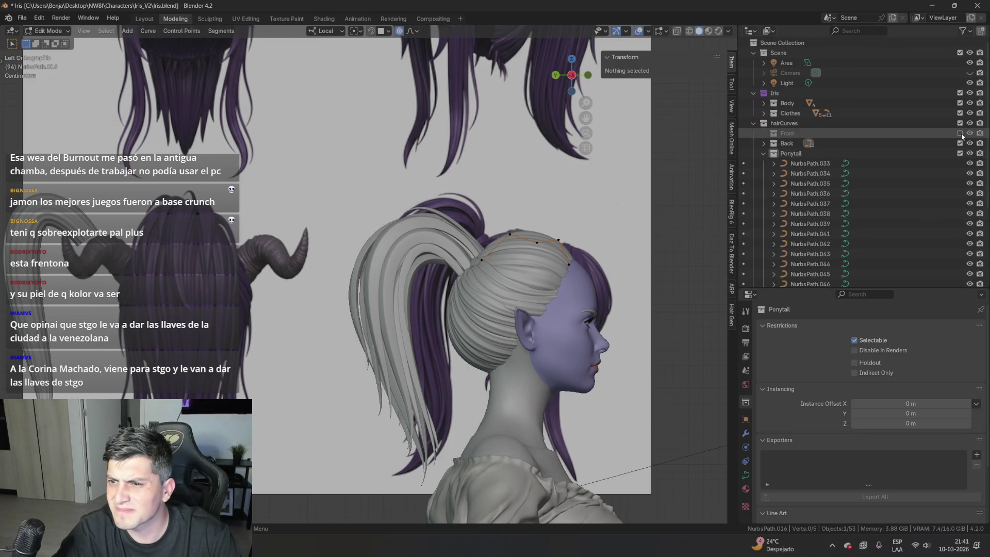
click(960, 153)
scroll(567, 237, up, 3)
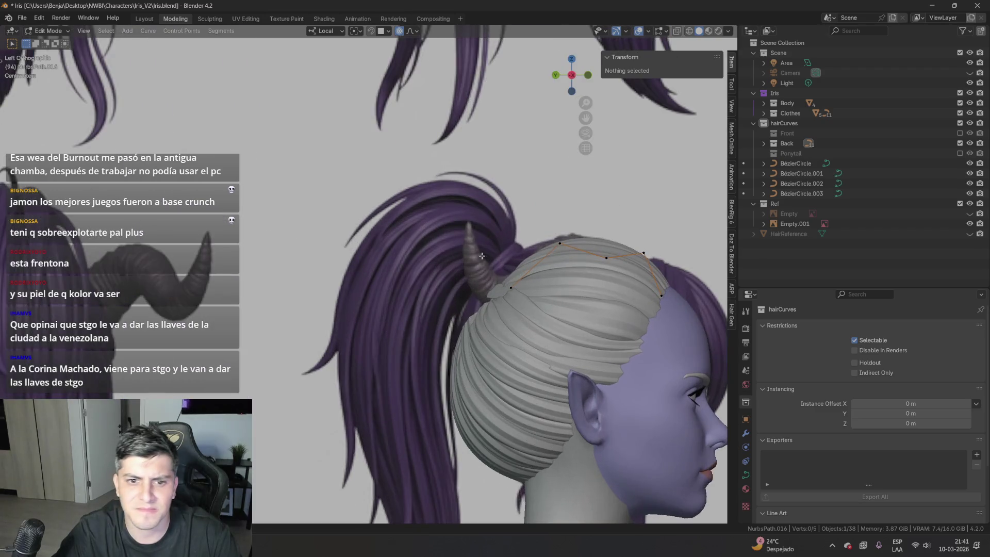
scroll(453, 267, up, 2)
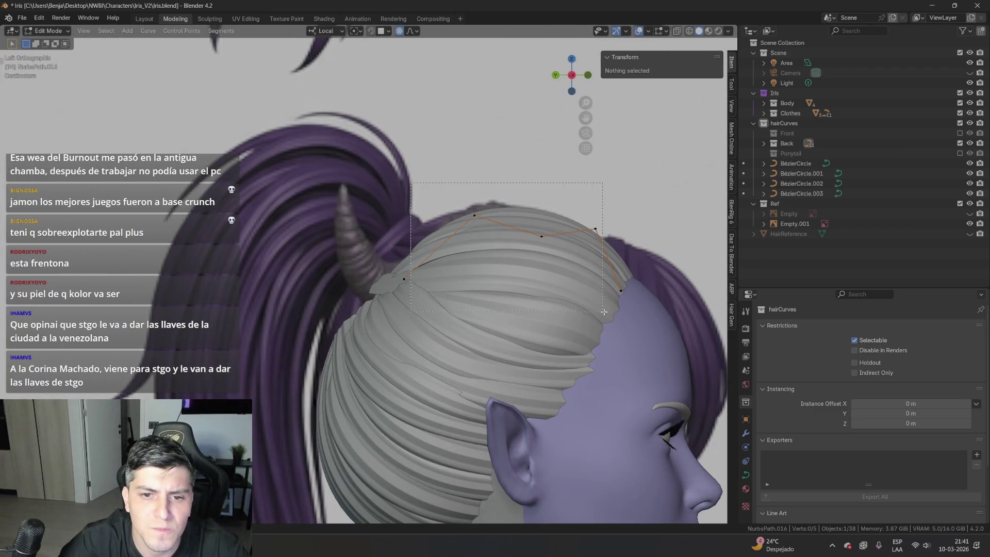
- Box-select the strand's crown points and pull its end point with proportional editing
drag(601, 311, 634, 312)
drag(403, 280, 392, 223)
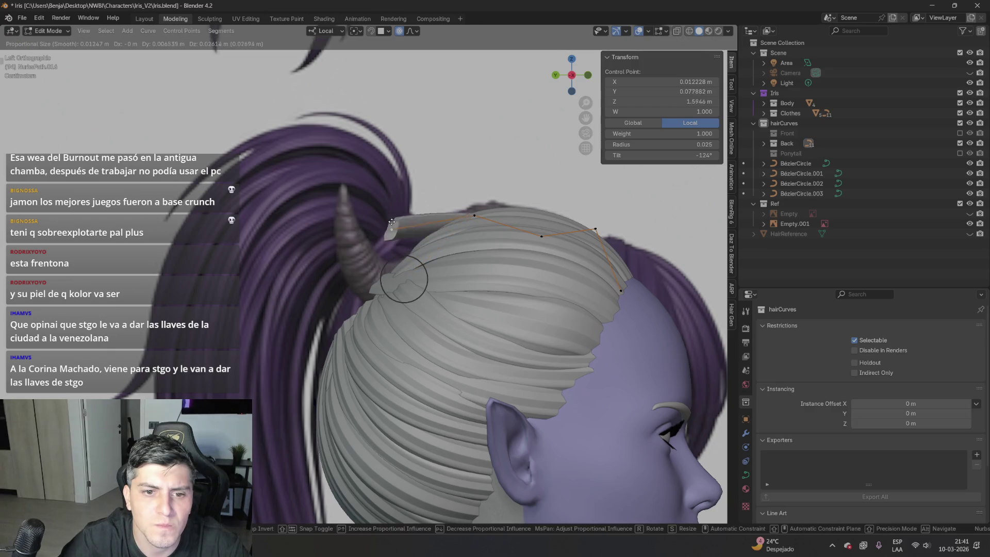
drag(401, 256, 403, 258)
mouse_move(403, 258)
middle_down()
mouse_move(532, 359)
mouse_move(478, 364)
middle_up()
- From the left side view, box-select the strand's left points and move them up and left
key(Tab)
key(KP_3)
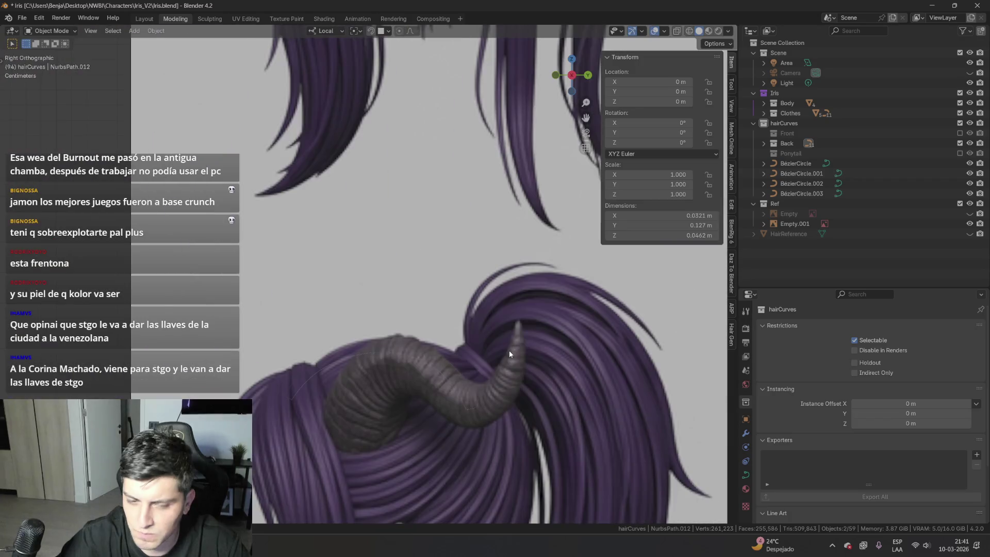
key(ctrl+KP_3)
key(Tab)
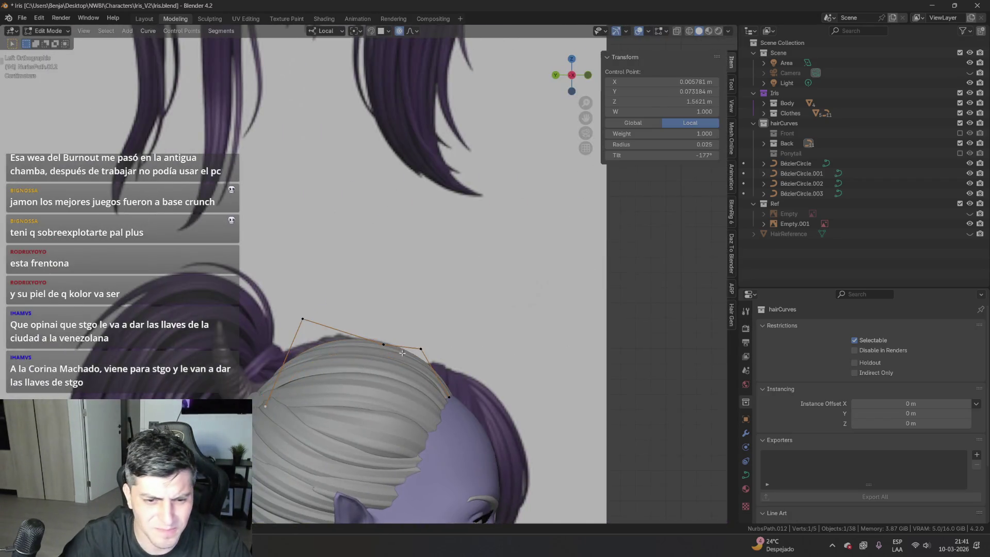
scroll(413, 472, up, 3)
key(b)
drag(414, 471, 414, 471)
key(g)
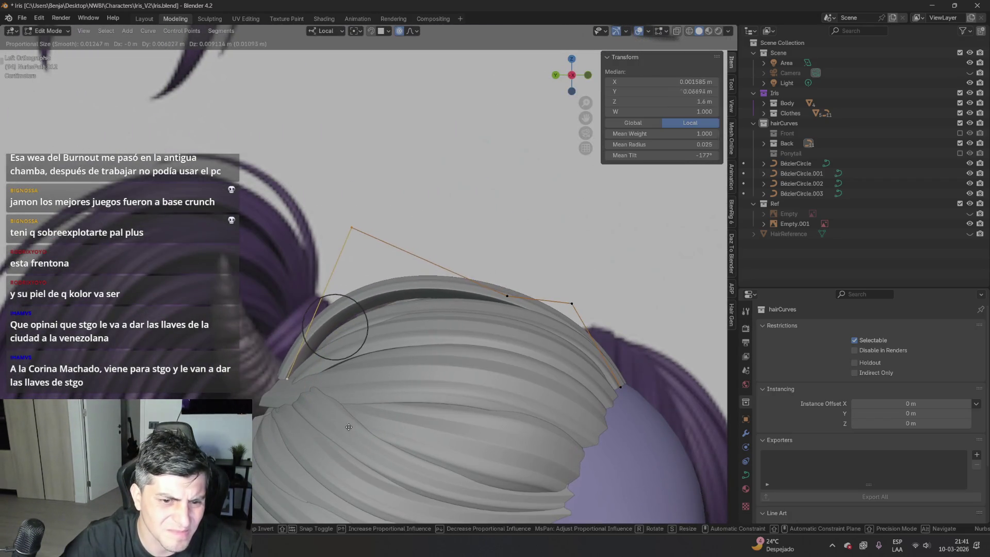
click(343, 429)
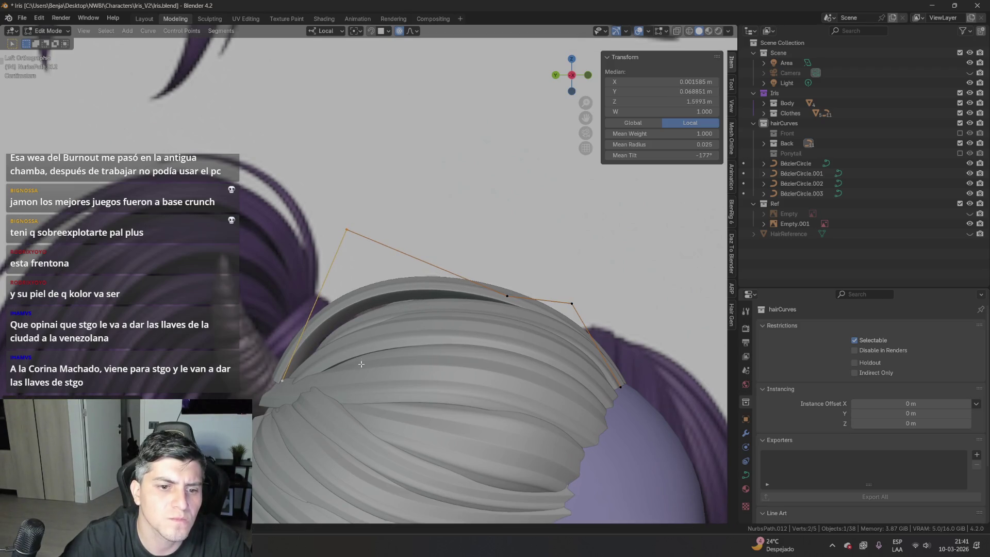
- In a perspective view, move three of the strand's points up and left
key(Tab)
mouse_move(371, 372)
middle_down()
mouse_move(381, 379)
mouse_move(357, 328)
mouse_move(309, 330)
mouse_move(311, 353)
mouse_move(283, 260)
middle_up()
key(Tab)
drag(545, 401, 545, 400)
key(g)
click(544, 344)
- Reposition a single end point of the strand with proportional editing
click(344, 390)
mouse_move(345, 389)
middle_down()
mouse_move(415, 405)
mouse_move(314, 240)
mouse_move(276, 247)
middle_up()
key(g)
click(335, 235)
- Check NurbsPath.017, then open NurbsPath.015 for control-point editing
key(Tab)
click(341, 363)
key(Tab)
mouse_move(372, 345)
middle_down()
mouse_move(486, 347)
mouse_move(364, 339)
mouse_move(348, 366)
mouse_move(421, 331)
middle_up()
key(Tab)
click(498, 320)
key(Tab)
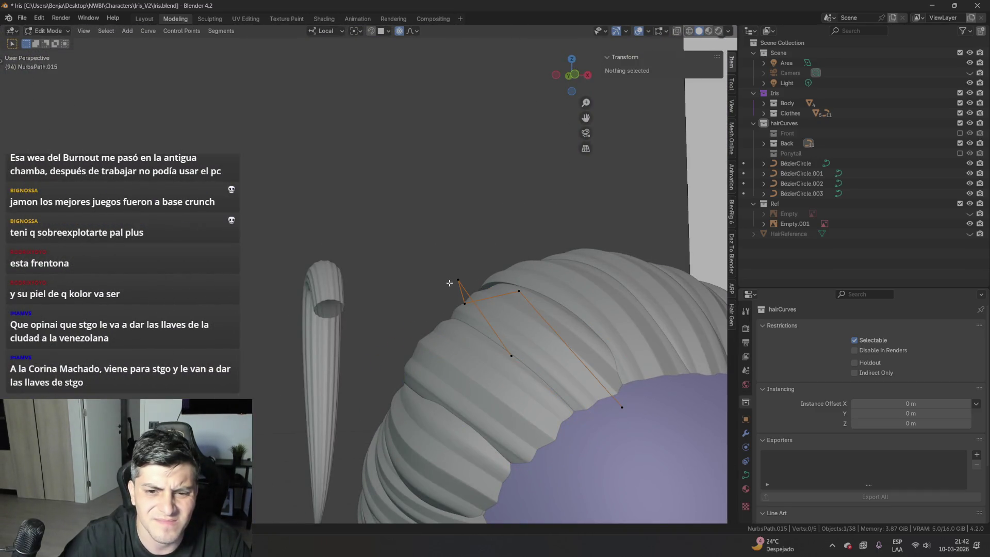
- Move NurbsPath.015's top control point with proportional editing, then nudge it slightly
click(450, 283)
middle_drag(450, 283, 542, 478)
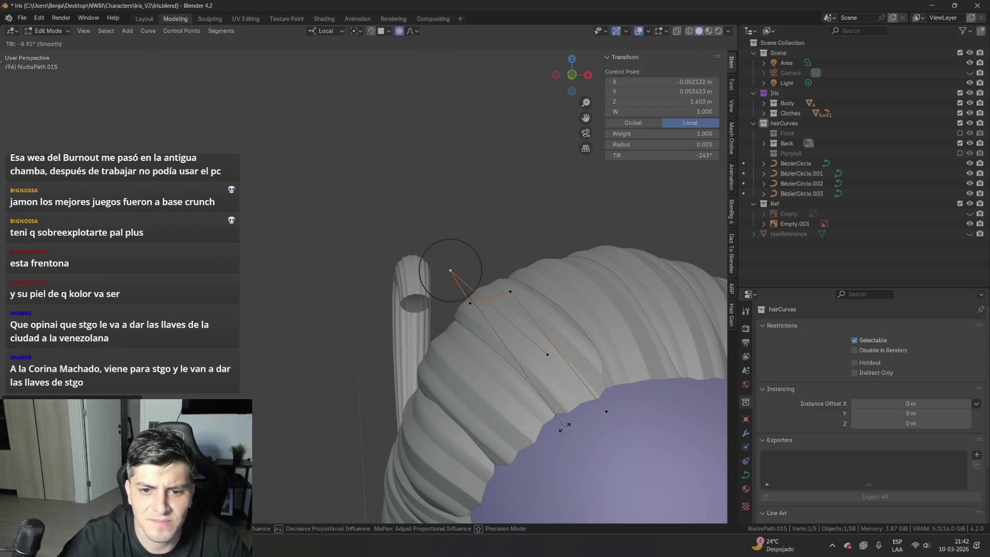
mouse_move(550, 428)
middle_down()
mouse_move(364, 305)
mouse_move(397, 313)
middle_up()
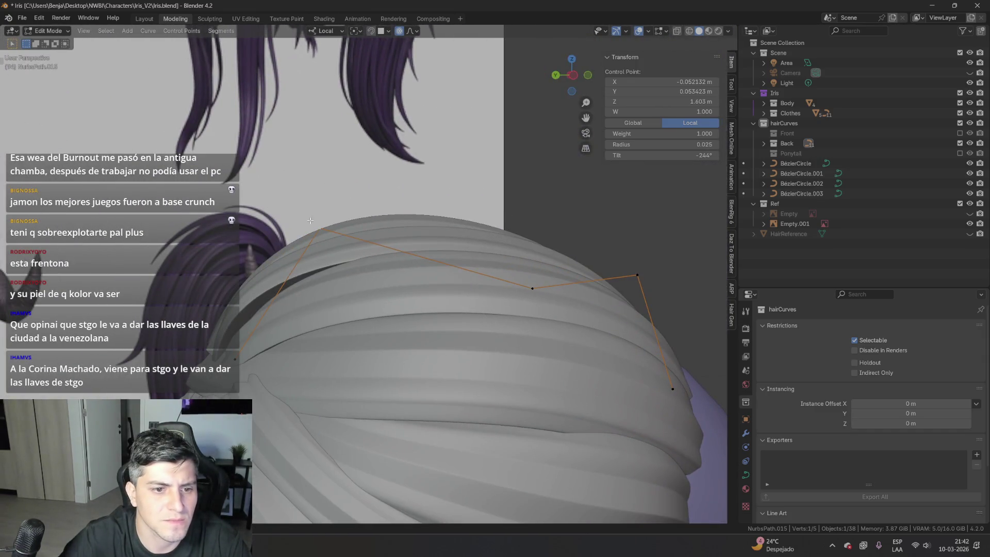
key(g)
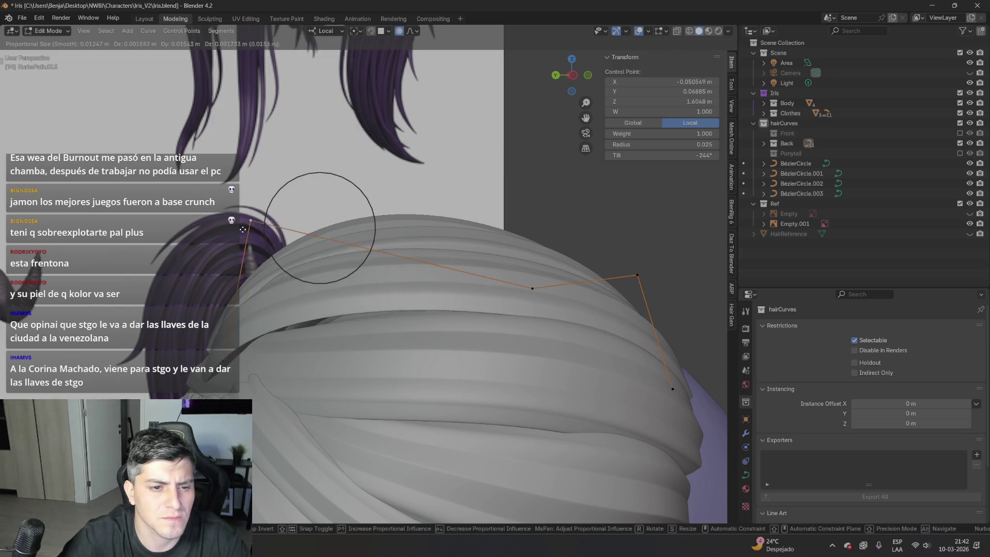
click(298, 198)
middle_drag(298, 198, 366, 301)
scroll(365, 301, down, 3)
key(g)
click(309, 206)
- Adjust two control points on the NurbsPath.014 strand
mouse_move(309, 206)
middle_down()
mouse_move(412, 309)
mouse_move(532, 390)
mouse_move(517, 358)
middle_up()
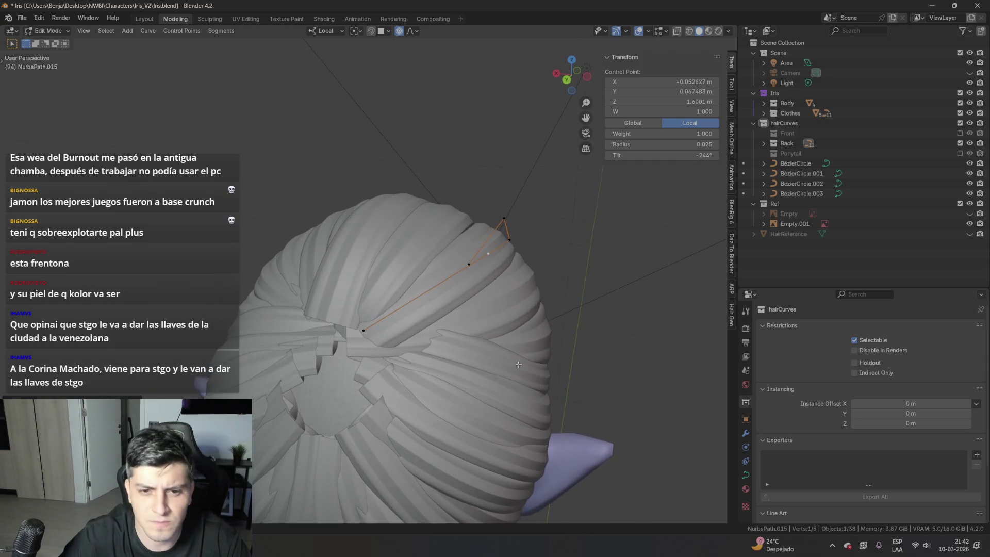
mouse_move(503, 241)
middle_down()
mouse_move(422, 273)
mouse_move(502, 346)
mouse_move(538, 415)
middle_up()
click(433, 263)
key(g)
click(461, 274)
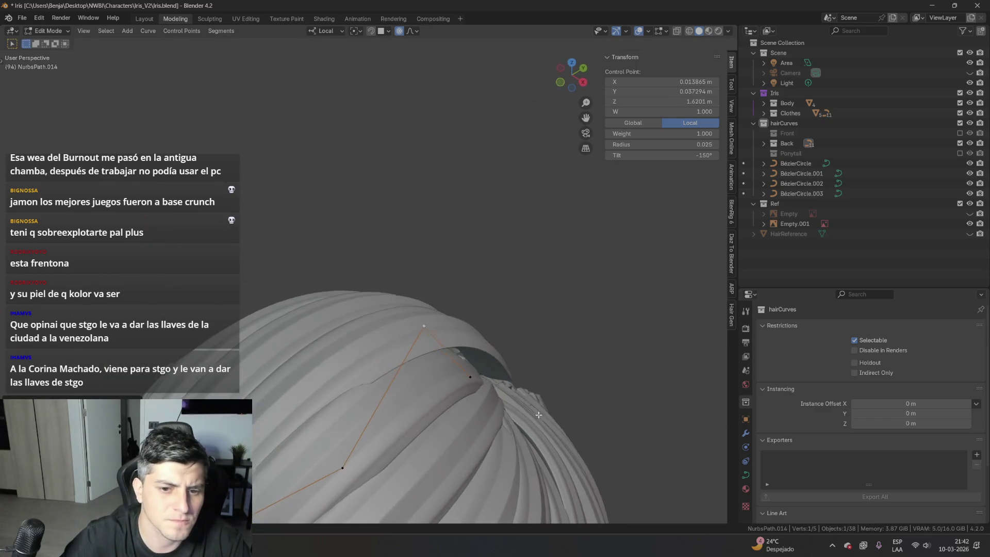
click(462, 372)
key(g)
click(498, 366)
- Tilt all five points of the strand, then reposition its top point
mouse_move(497, 366)
middle_down()
mouse_move(505, 417)
mouse_move(531, 389)
mouse_move(590, 426)
middle_up()
key(a)
key(ctrl+t)
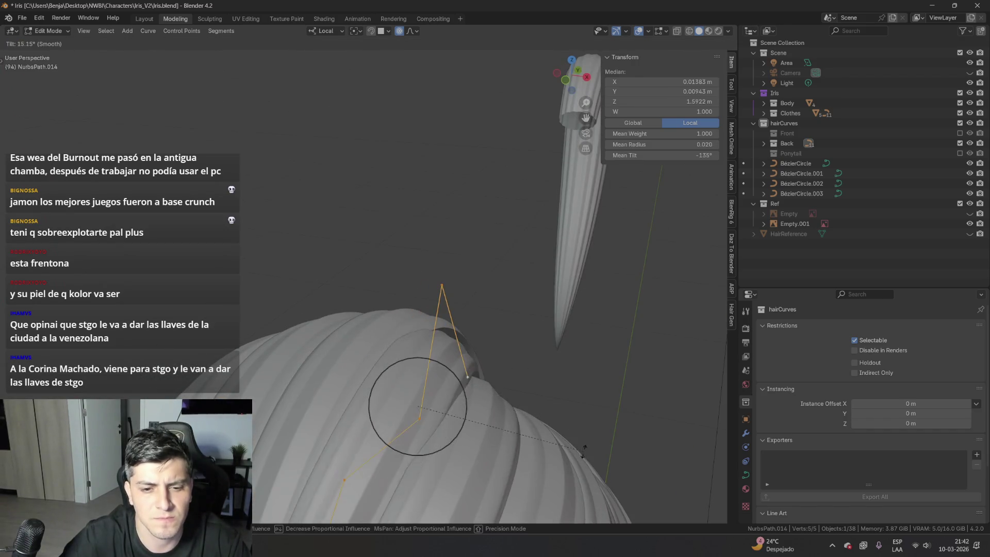
click(444, 273)
key(g)
mouse_move(501, 252)
alt+middle_down()
mouse_move(478, 310)
mouse_move(525, 340)
mouse_move(623, 355)
mouse_move(523, 350)
mouse_move(429, 406)
mouse_move(431, 370)
mouse_move(287, 363)
alt+middle_up()
key(Tab)
key(Tab)
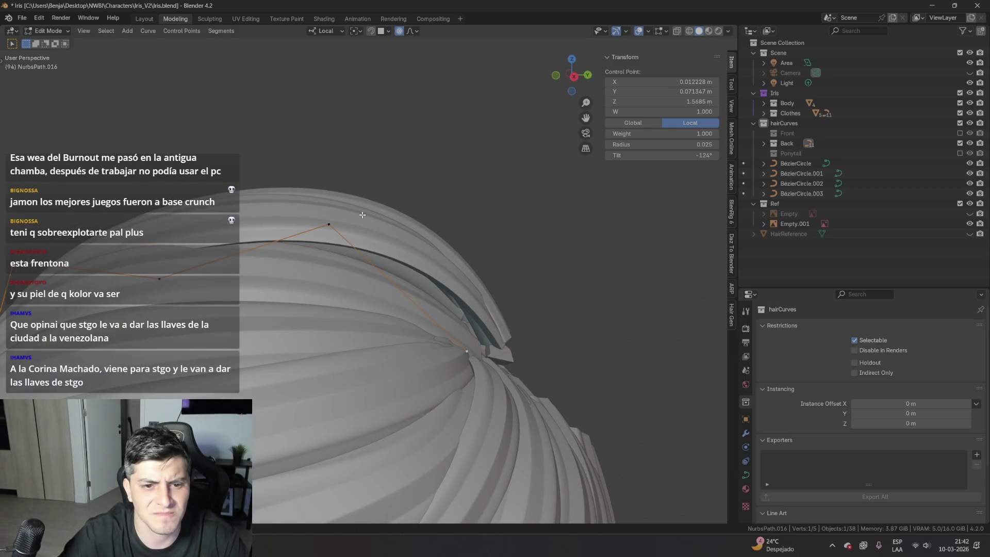
- Move a control point and shrink the strand's lower end to radius 0.020
key(g)
click(476, 217)
mouse_move(484, 212)
middle_down()
mouse_move(566, 340)
mouse_move(603, 356)
middle_up()
click(587, 339)
key(alt+s)
click(629, 381)
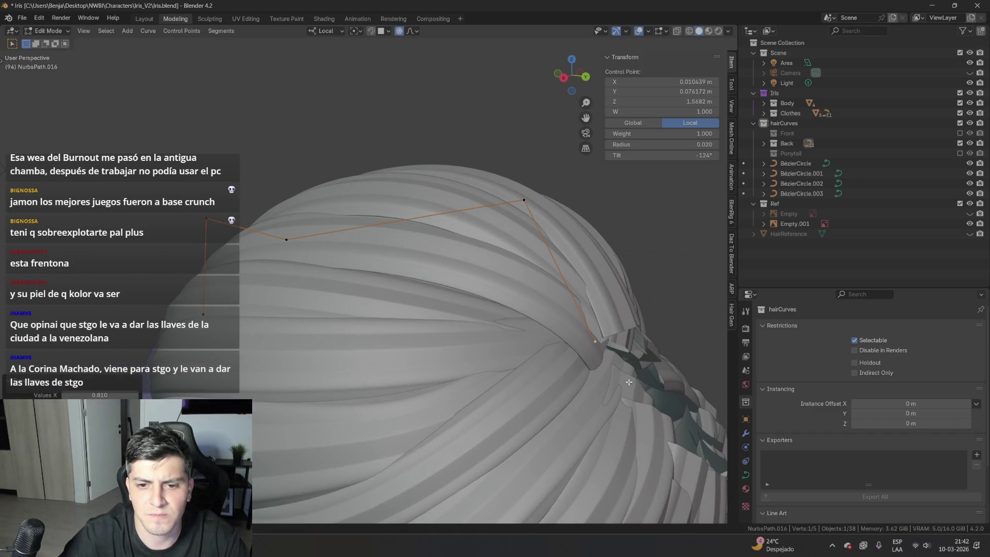
- Open the NurbsPath.032 strand for control-point editing
mouse_move(521, 288)
middle_down()
mouse_move(513, 336)
mouse_move(522, 335)
middle_up()
key(Tab)
click(522, 336)
key(Tab)
scroll(361, 310, down, 3)
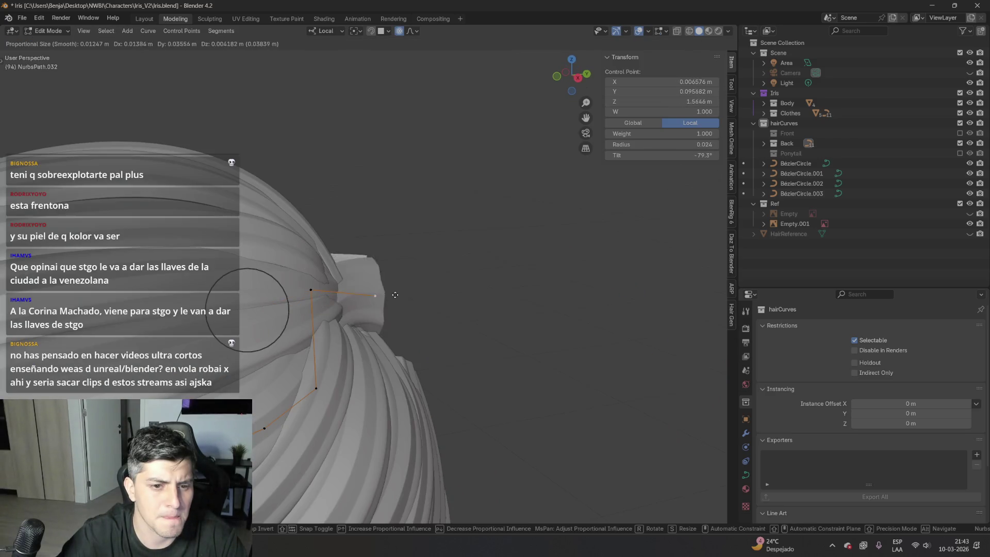
- Move a NurbsPath.032 control point left with proportional editing
click(316, 301)
click(328, 292)
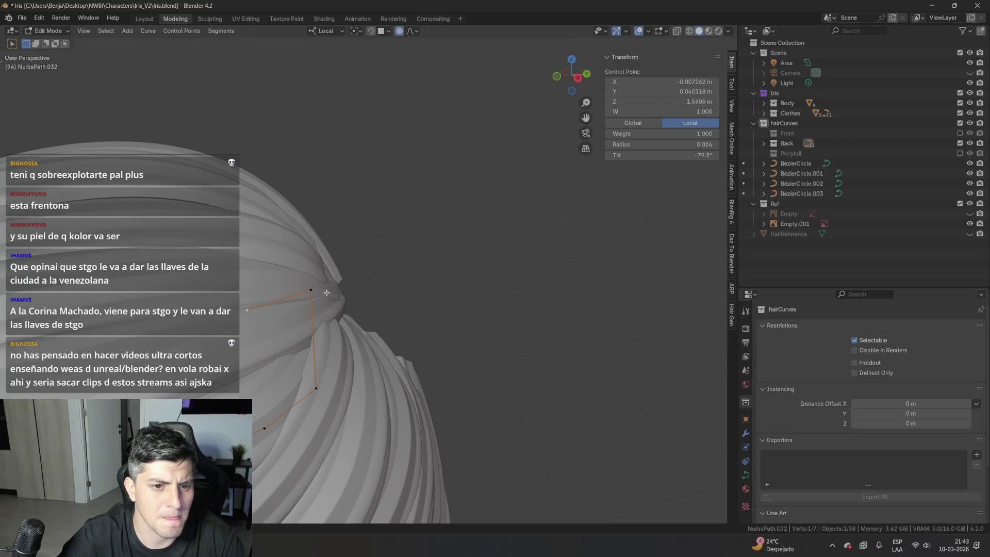
key(g)
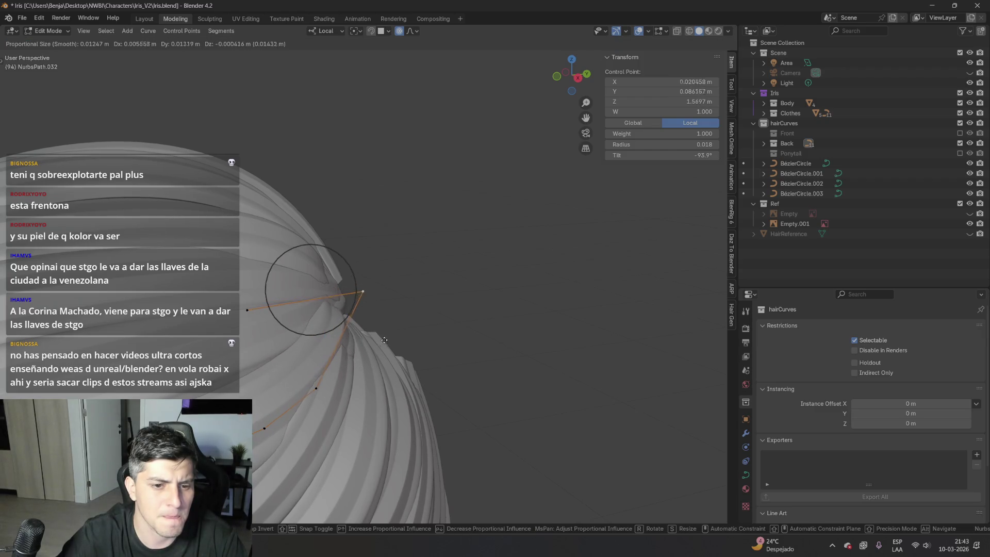
click(383, 341)
mouse_move(383, 340)
middle_down()
mouse_move(252, 351)
mouse_move(539, 325)
mouse_move(426, 328)
middle_up()
- Reposition a control point on the NurbsPath.022 strand with two proportional moves
click(306, 348)
click(422, 273)
key(g)
click(402, 279)
mouse_move(402, 279)
middle_down()
mouse_move(320, 295)
mouse_move(479, 283)
mouse_move(543, 447)
mouse_move(423, 335)
mouse_move(372, 306)
mouse_move(312, 336)
mouse_move(521, 347)
middle_up()
key(g)
click(330, 305)
- Return to NurbsPath.032 and move another of its control points toward the ponytail base
key(Tab)
click(392, 306)
key(Tab)
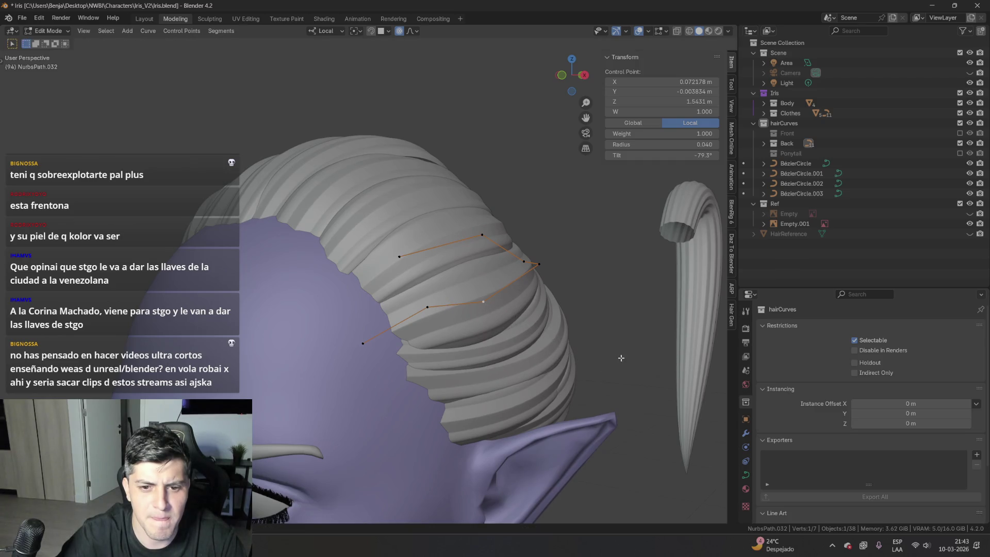
mouse_move(582, 344)
middle_down()
mouse_move(605, 326)
mouse_move(560, 275)
mouse_move(508, 347)
middle_up()
key(g)
click(614, 325)
click(562, 260)
key(Tab)
key(Tab)
key(g)
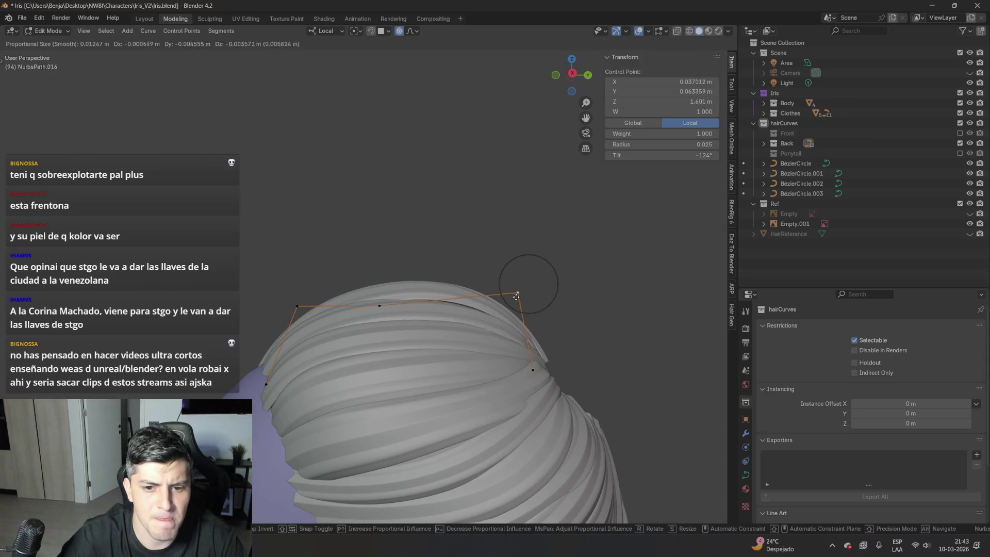
- Move a NurbsPath.018 control point up and right with proportional editing
click(525, 282)
mouse_move(525, 281)
middle_down()
mouse_move(546, 368)
mouse_move(547, 346)
middle_up()
click(548, 372)
key(g)
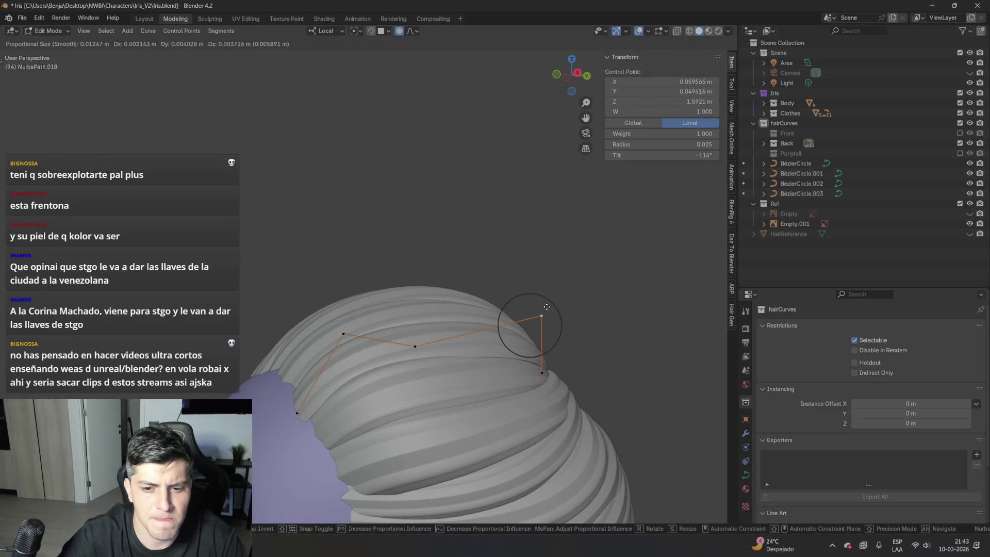
click(544, 310)
mouse_move(544, 310)
middle_down()
mouse_move(400, 364)
mouse_move(375, 364)
middle_up()
mouse_move(534, 398)
middle_down()
mouse_move(492, 391)
mouse_move(517, 380)
middle_up()
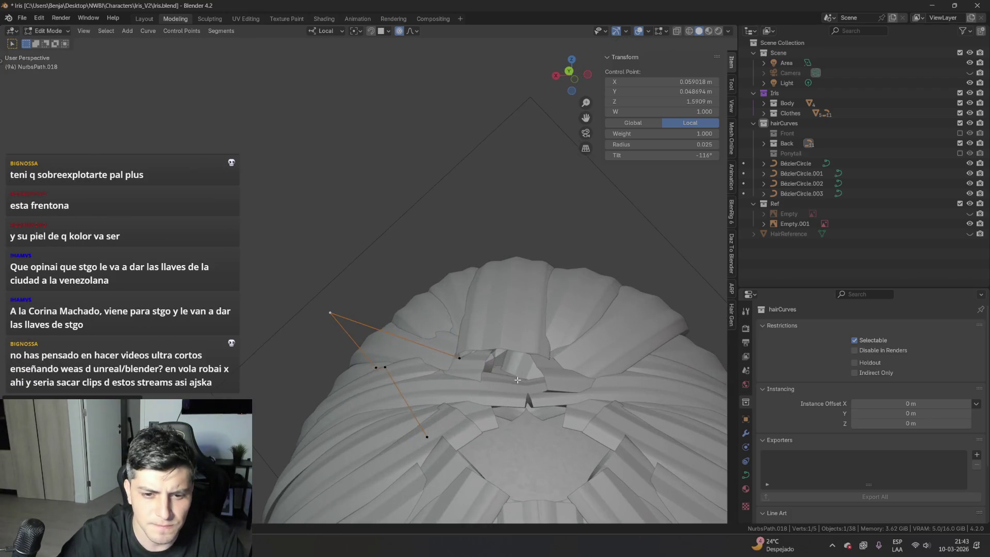
click(559, 455)
mouse_move(559, 454)
middle_down()
mouse_move(567, 361)
mouse_move(517, 409)
mouse_move(464, 361)
mouse_move(356, 397)
middle_up()
- Reposition a NurbsPath.017 control point using smooth proportional falloff
click(570, 339)
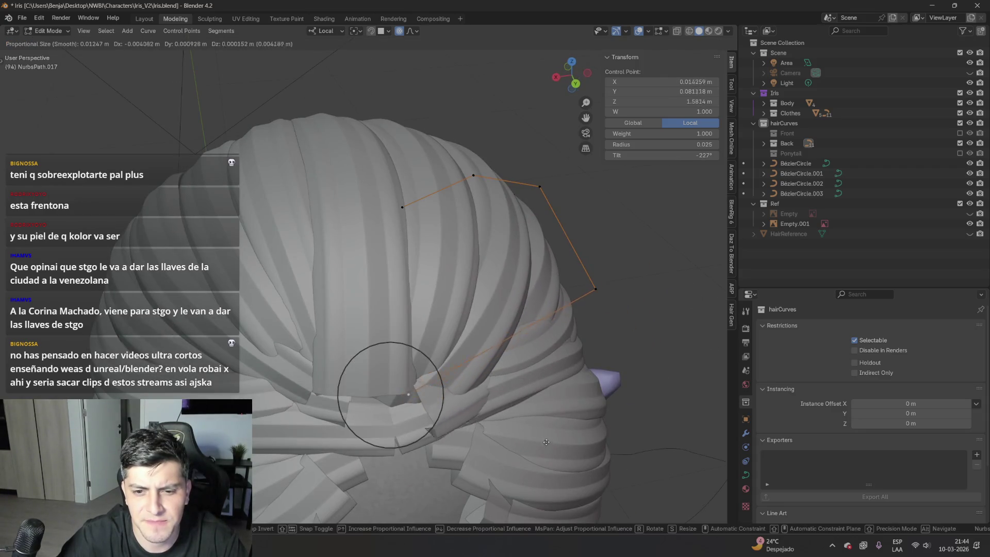
click(596, 294)
middle_drag(608, 279, 593, 361)
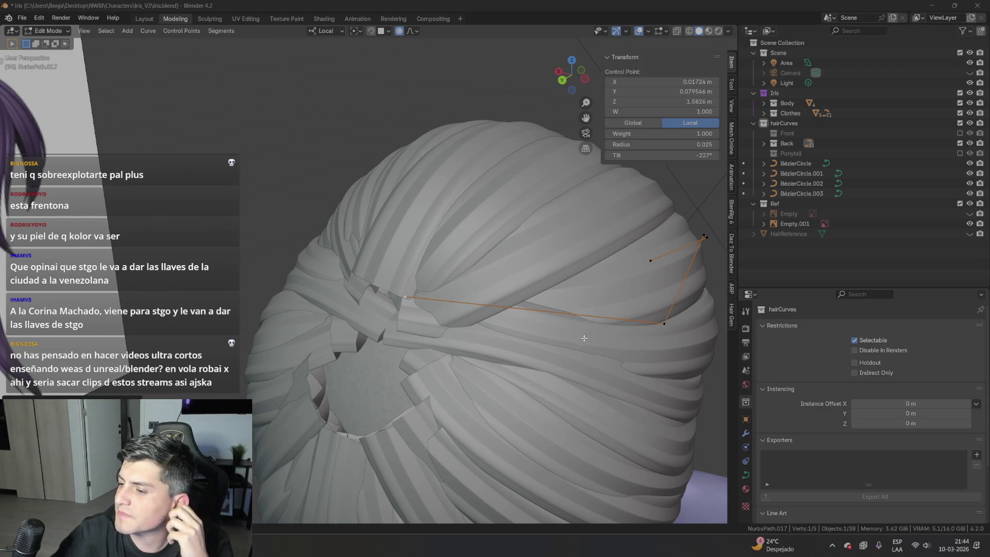
middle_drag(565, 352, 338, 311)
mouse_move(532, 253)
middle_down()
mouse_move(464, 309)
mouse_move(561, 344)
mouse_move(556, 372)
middle_up()
key(g)
click(566, 346)
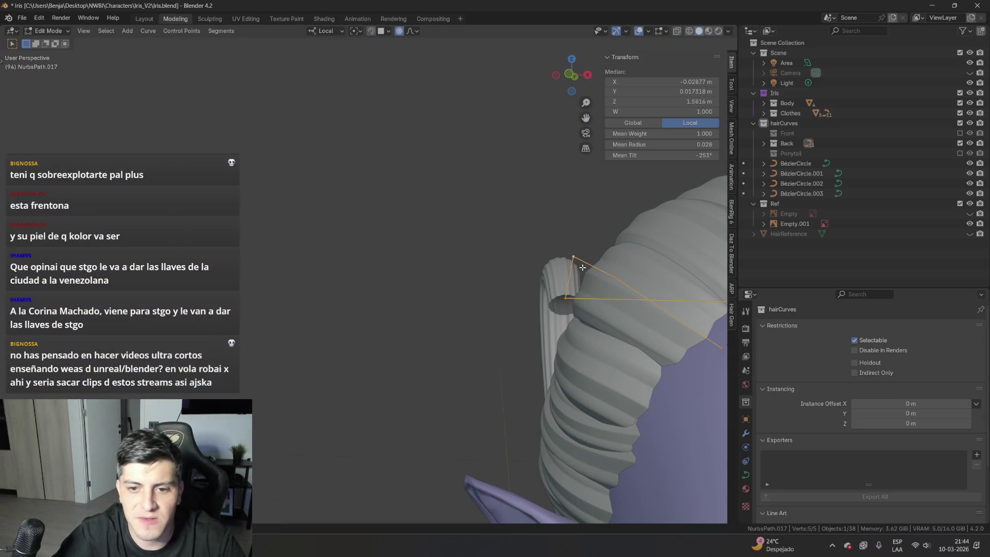
middle_drag(592, 371, 392, 291)
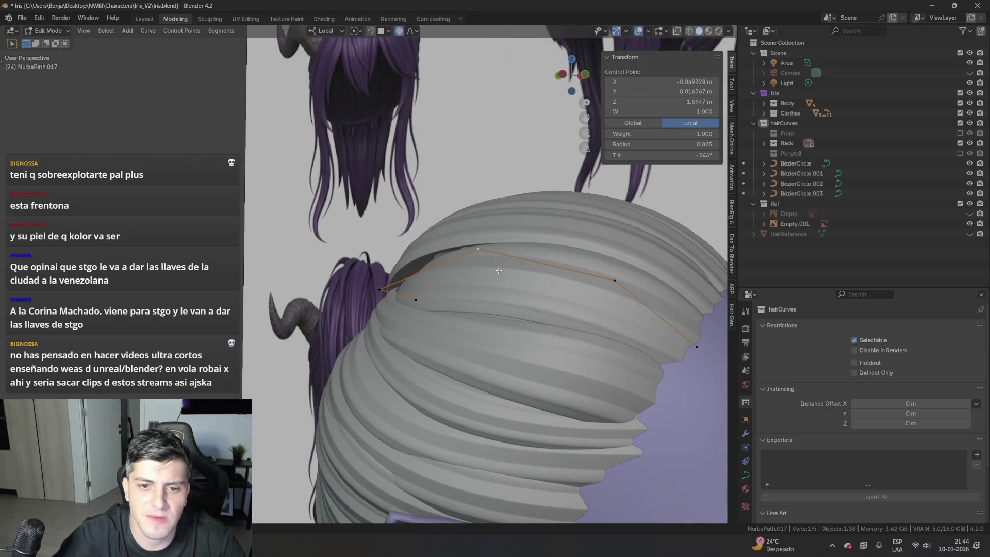
- Pull the strand's end point into a new position with proportional falloff
key(alt+a)
mouse_move(384, 291)
mouse_down()
mouse_move(378, 260)
mouse_move(428, 298)
mouse_move(410, 309)
mouse_up()
middle_drag(410, 309, 405, 317)
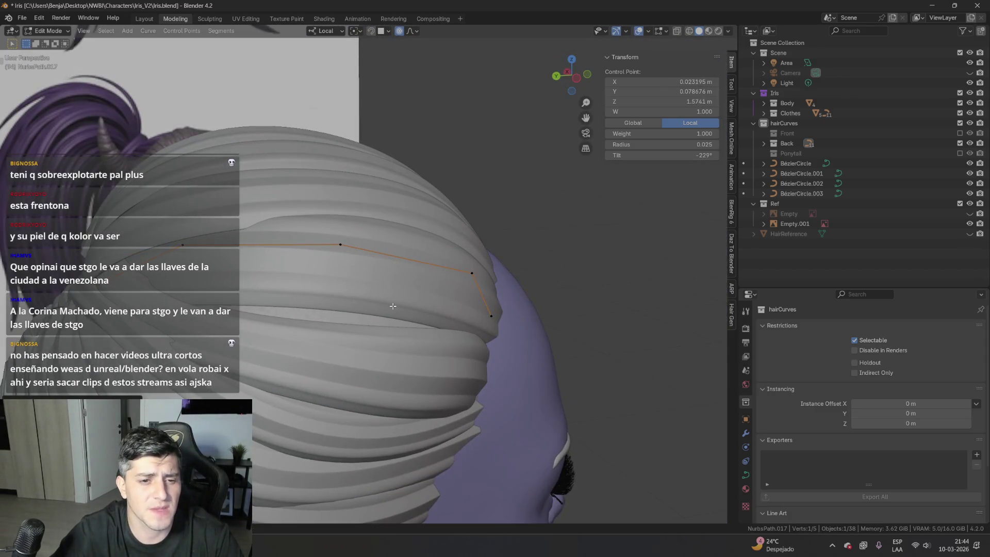
key(g)
click(330, 293)
middle_drag(330, 293, 500, 328)
key(g)
click(500, 329)
- Scale around a NurbsPath.032 control point with proportional falloff
click(431, 391)
mouse_move(431, 391)
middle_down()
mouse_move(410, 363)
mouse_move(437, 374)
middle_up()
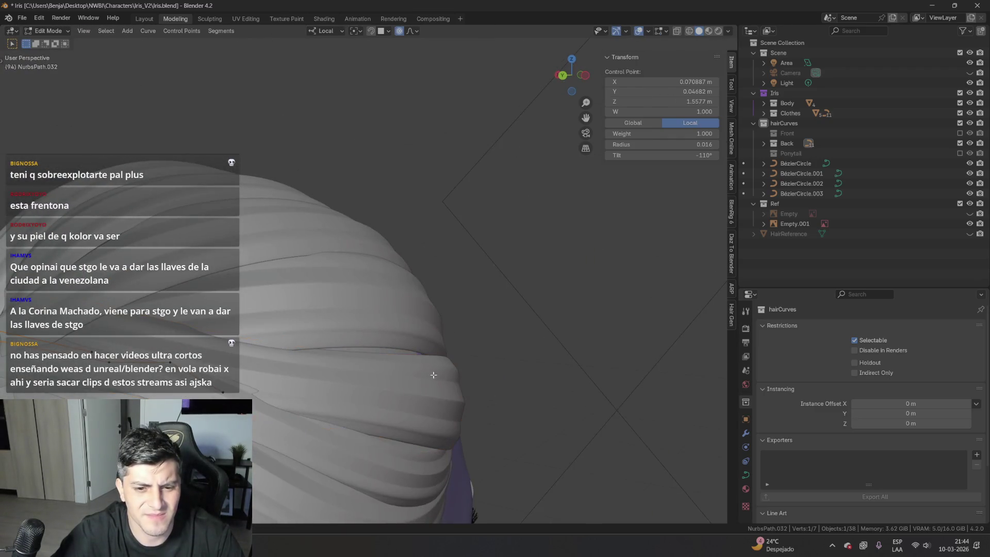
mouse_move(339, 413)
middle_down()
mouse_move(504, 404)
mouse_move(262, 412)
mouse_move(412, 322)
middle_up()
click(413, 323)
key(s)
click(517, 355)
mouse_move(517, 355)
middle_down()
mouse_move(435, 380)
mouse_move(297, 299)
middle_up()
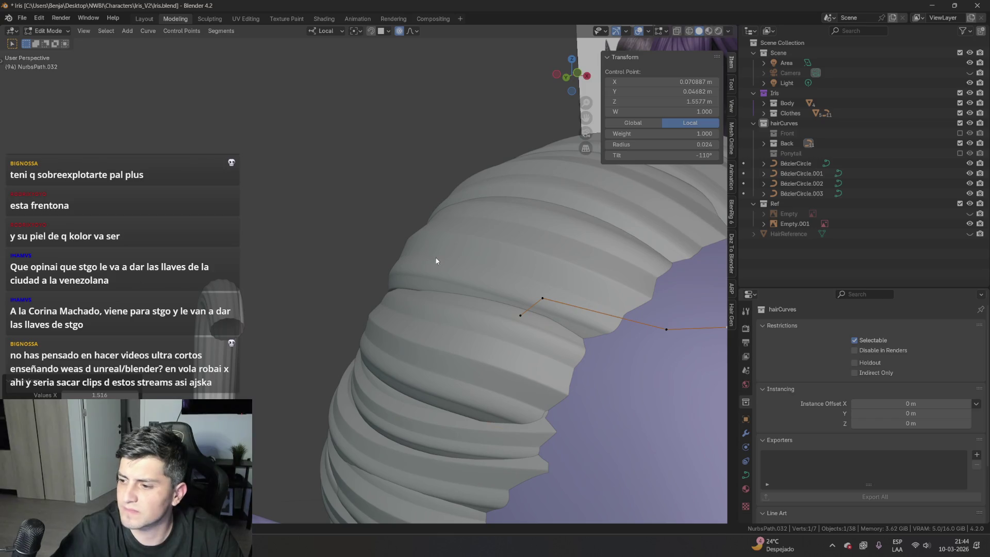
- Leave NurbsPath.017's endpoint unchanged, return to Object Mode, and select NurbsPath.032
click(357, 237)
key(g)
right_click(363, 246)
click(513, 237)
key(Tab)
mouse_move(506, 238)
middle_down()
mouse_move(395, 304)
mouse_move(571, 337)
mouse_move(506, 348)
mouse_move(508, 232)
mouse_move(453, 215)
mouse_move(397, 249)
mouse_move(433, 248)
mouse_move(467, 304)
mouse_move(545, 329)
middle_up()
click(396, 303)
click(415, 246)
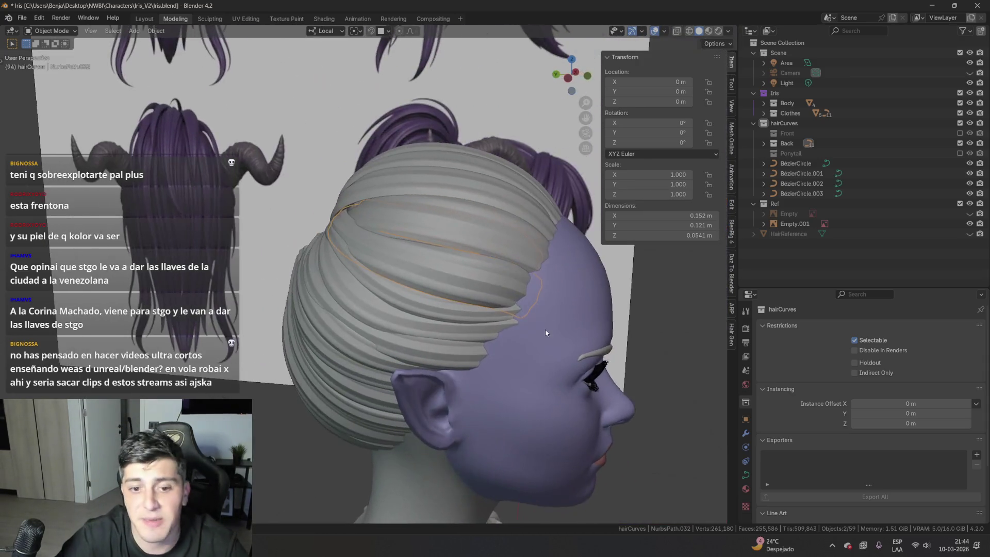
- Thin NurbsPath.032's control point radii, down to 0.016
scroll(567, 332, up, 2)
key(Tab)
key(alt+s)
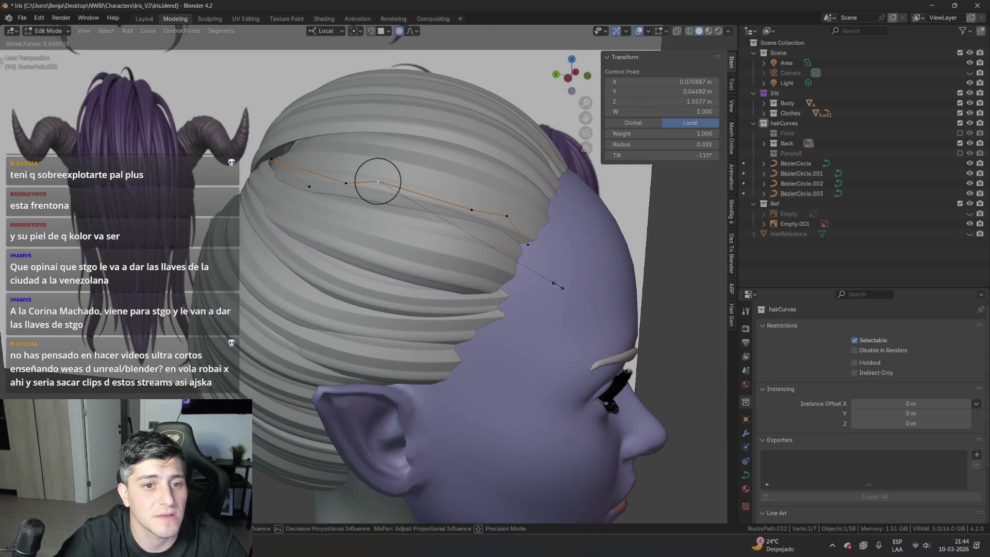
click(455, 261)
click(507, 216)
key(alt+s)
click(516, 227)
mouse_move(515, 227)
middle_down()
mouse_move(353, 250)
mouse_move(455, 335)
middle_up()
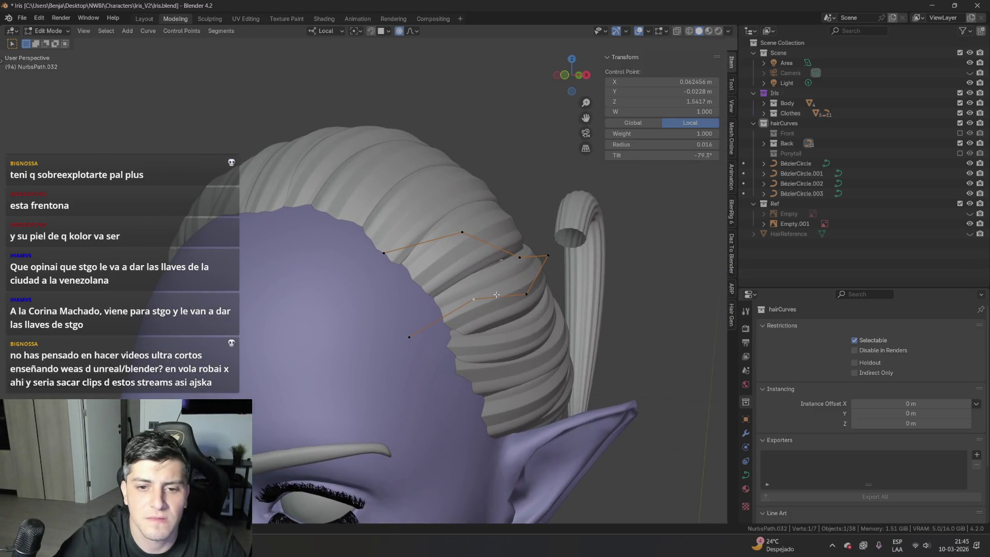
- Move the selected points to wrap the strand around the side of the head
key(g)
click(509, 307)
click(538, 305)
key(alt+s)
click(558, 263)
click(547, 255)
mouse_move(547, 256)
middle_down()
mouse_move(516, 297)
mouse_move(596, 329)
mouse_move(507, 340)
mouse_move(579, 334)
mouse_move(530, 318)
middle_up()
key(Tab)
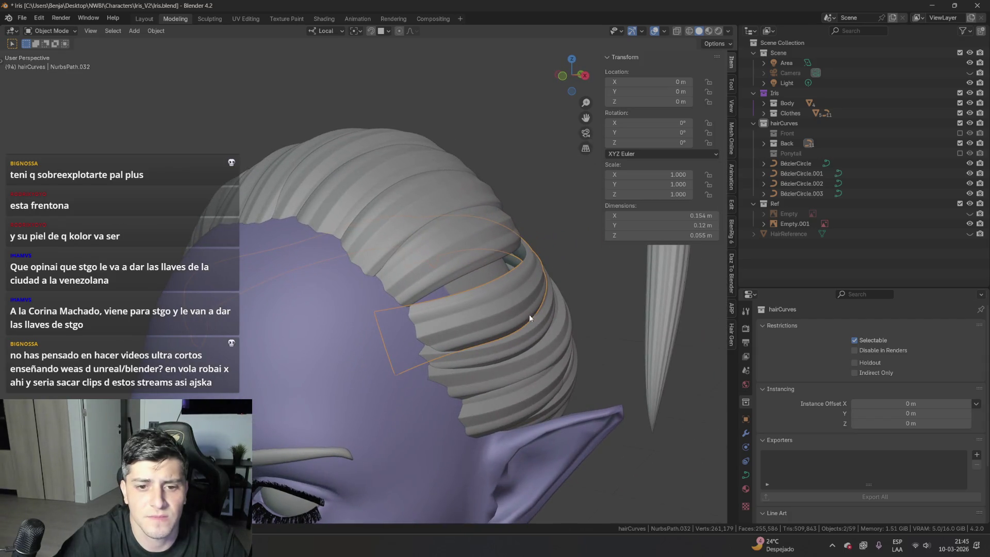
- Reposition NurbsPath.049's control points toward the back of the head with proportional falloff
key(Tab)
key(g)
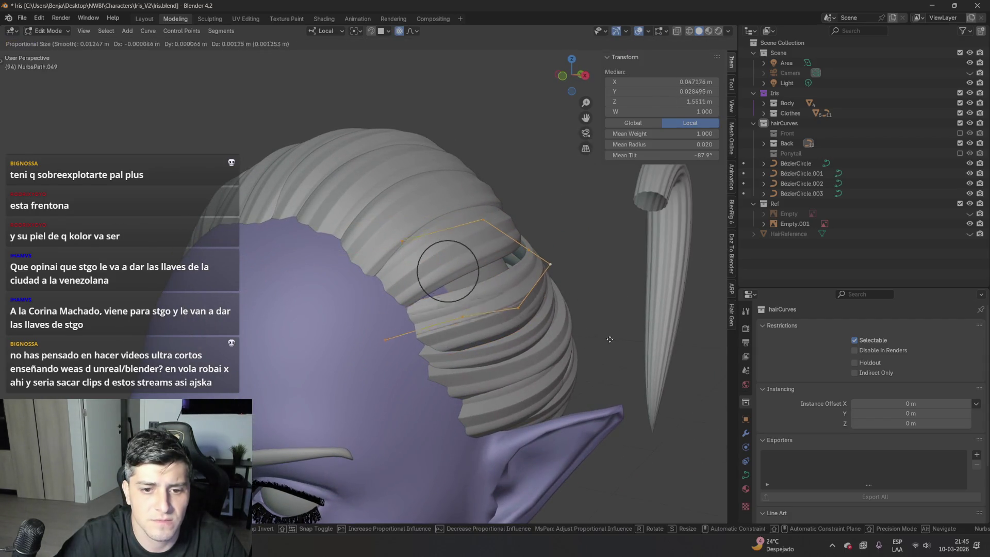
click(601, 323)
mouse_move(601, 323)
middle_down()
mouse_move(468, 283)
mouse_move(477, 281)
middle_up()
click(601, 268)
key(g)
click(622, 308)
key(g)
click(629, 325)
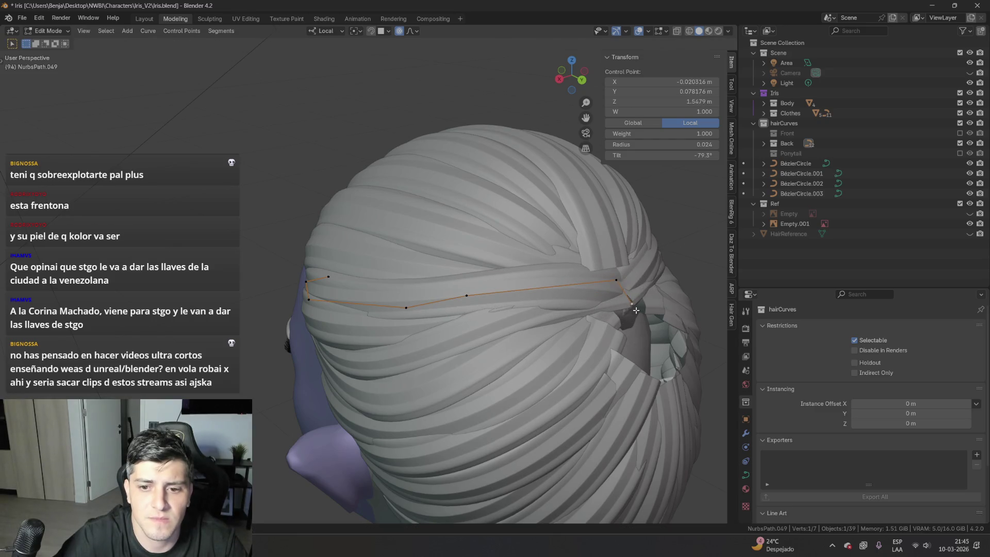
- Delete the strand's end point, pull the new tip down-left, and set radii 0.001 and 0.013
key(Delete)
click(617, 284)
middle_drag(617, 284, 693, 331)
middle_drag(470, 319, 562, 309)
key(g)
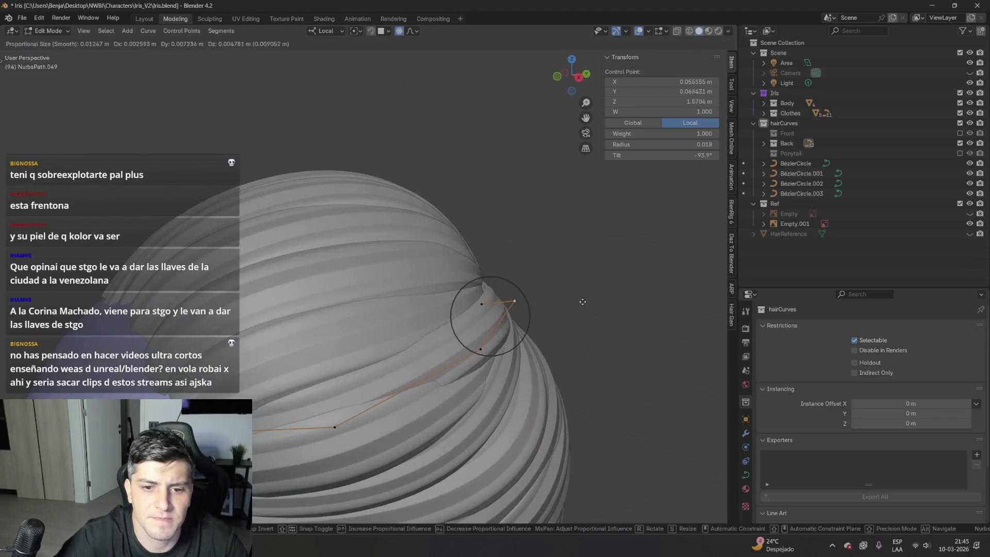
middle_drag(410, 388, 461, 369)
click(461, 365)
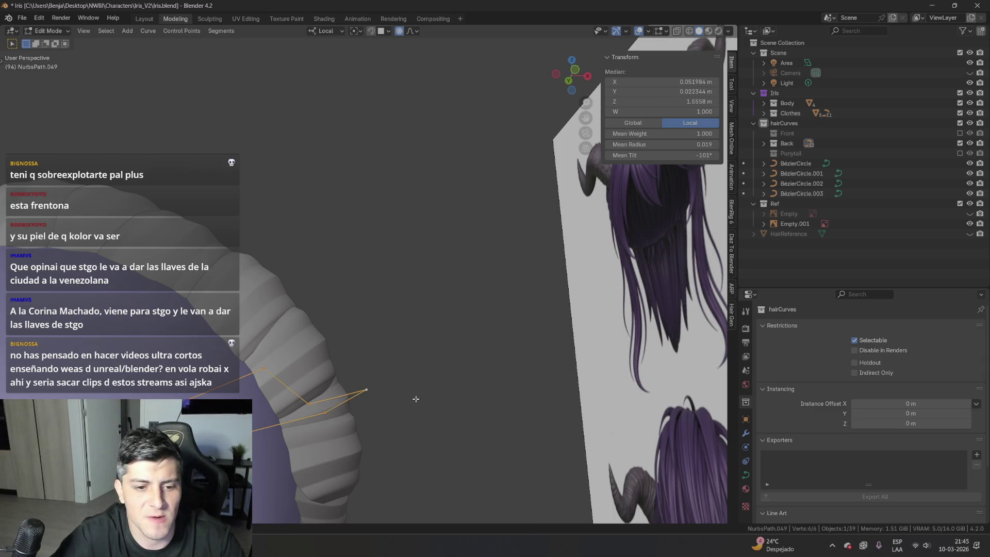
middle_drag(415, 399, 380, 448)
click(537, 310)
click(643, 291)
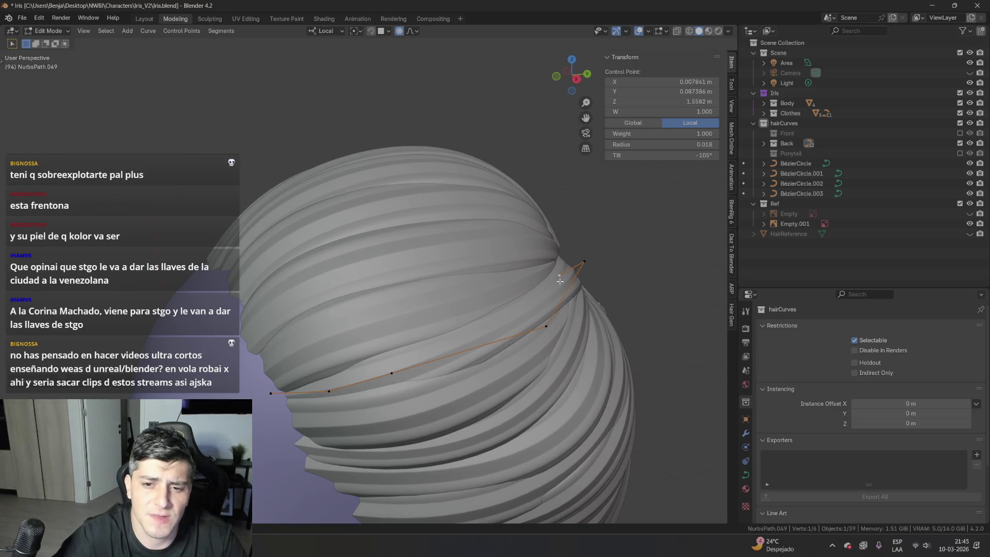
- Raise the strand's end point into position, then deselect all points
click(583, 262)
key(g)
click(547, 308)
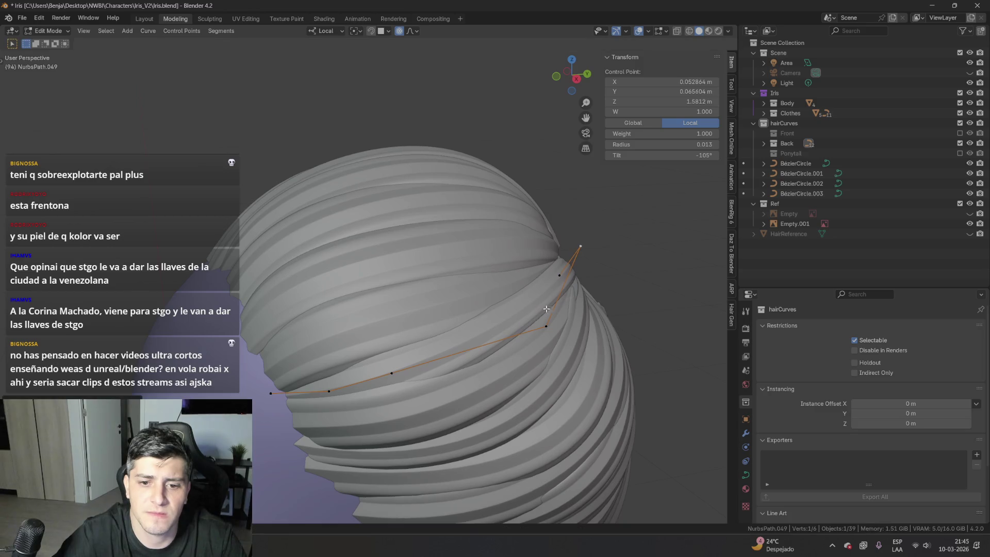
mouse_move(562, 338)
middle_down()
mouse_move(577, 310)
mouse_move(545, 256)
middle_up()
key(g)
click(582, 305)
click(520, 234)
mouse_move(565, 278)
middle_down()
mouse_move(547, 310)
mouse_move(567, 334)
mouse_move(479, 288)
mouse_move(431, 242)
mouse_move(419, 272)
mouse_move(546, 304)
middle_up()
- Adjust another control point's radius and position with falloff, then return to Object Mode
click(567, 334)
key(alt+s)
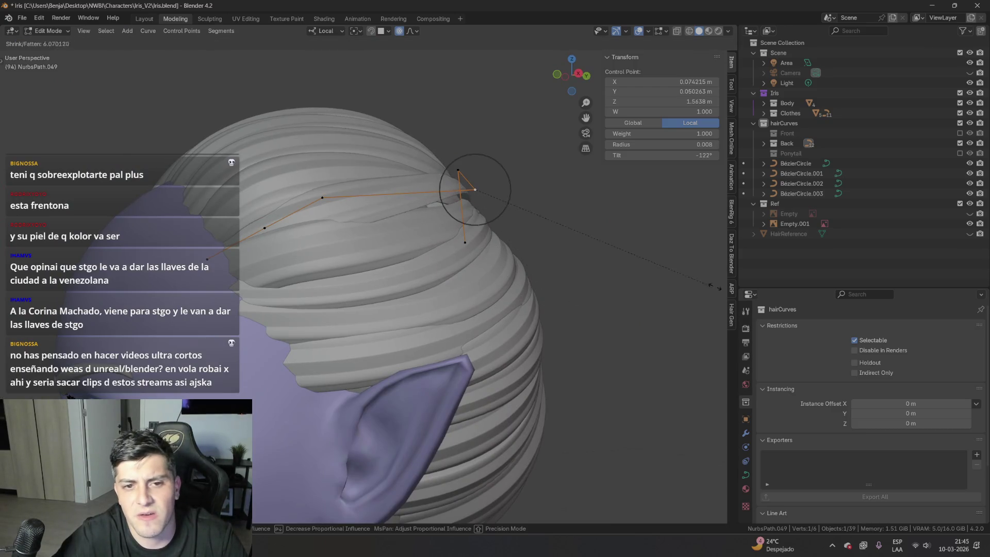
middle_drag(262, 265, 247, 256)
key(g)
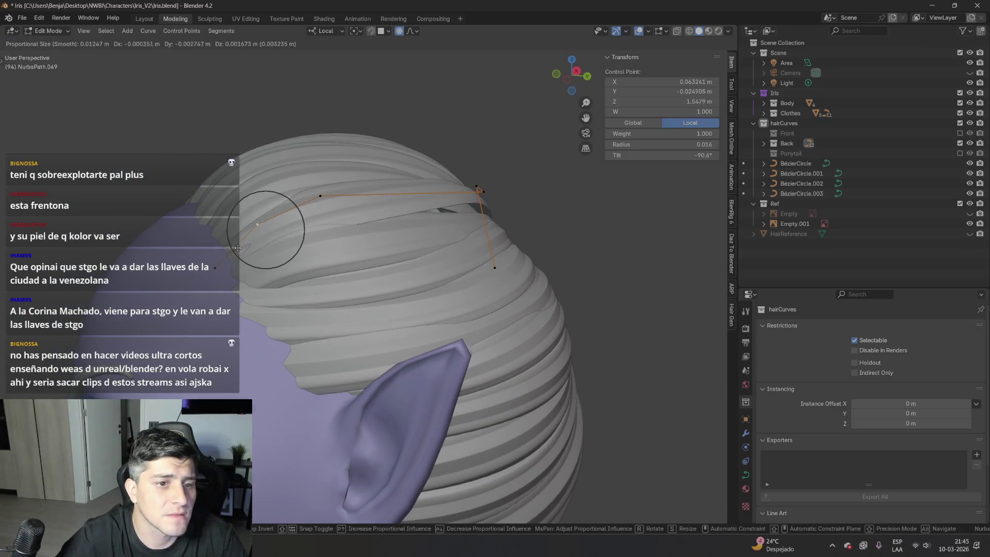
key(g)
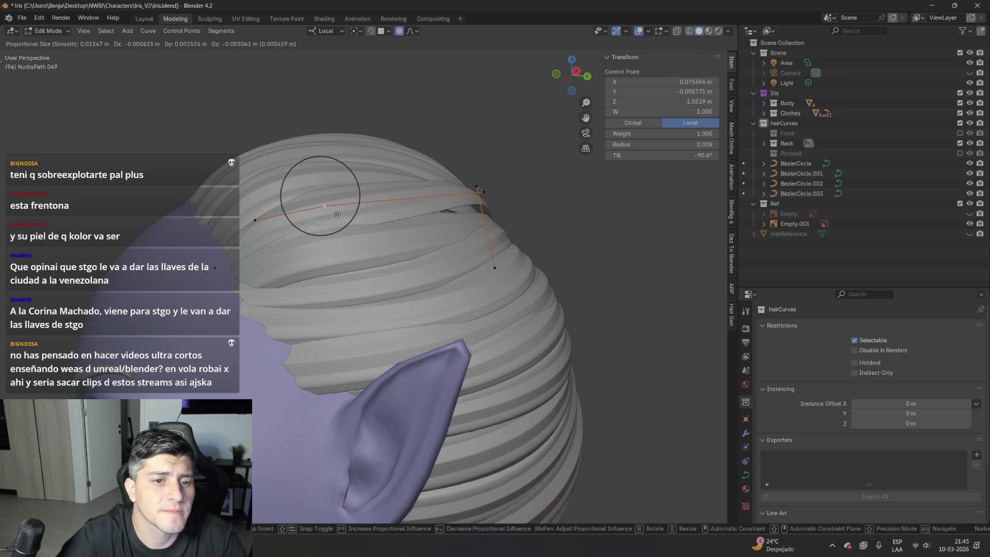
mouse_move(334, 206)
middle_down()
mouse_move(455, 283)
mouse_move(454, 242)
mouse_move(480, 209)
mouse_move(523, 211)
mouse_move(614, 268)
middle_up()
click(493, 191)
key(g)
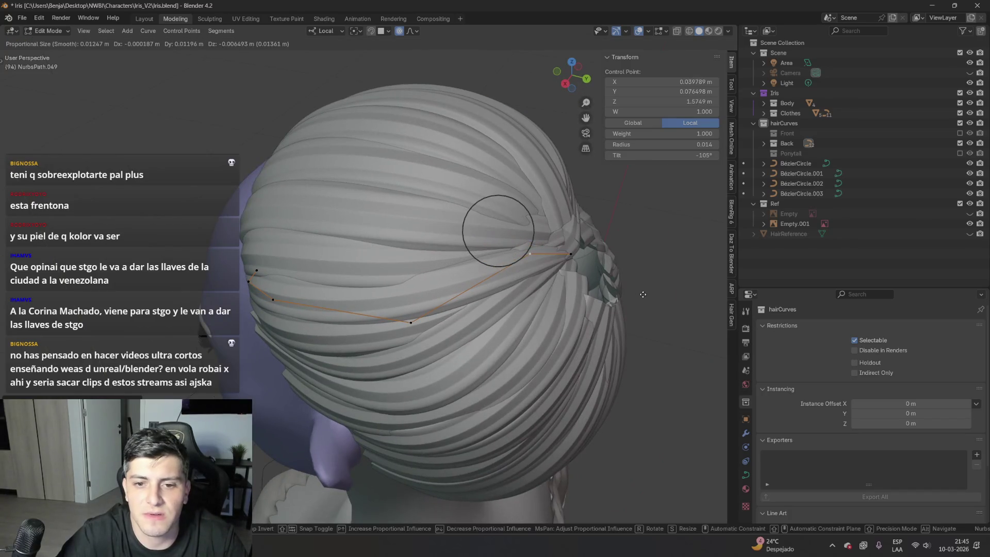
mouse_move(583, 302)
middle_down()
mouse_move(608, 263)
mouse_move(632, 351)
mouse_move(324, 324)
mouse_move(366, 345)
middle_up()
key(Tab)
- Pull a NurbsPath.016 control point into the ponytail base with proportional falloff
click(534, 320)
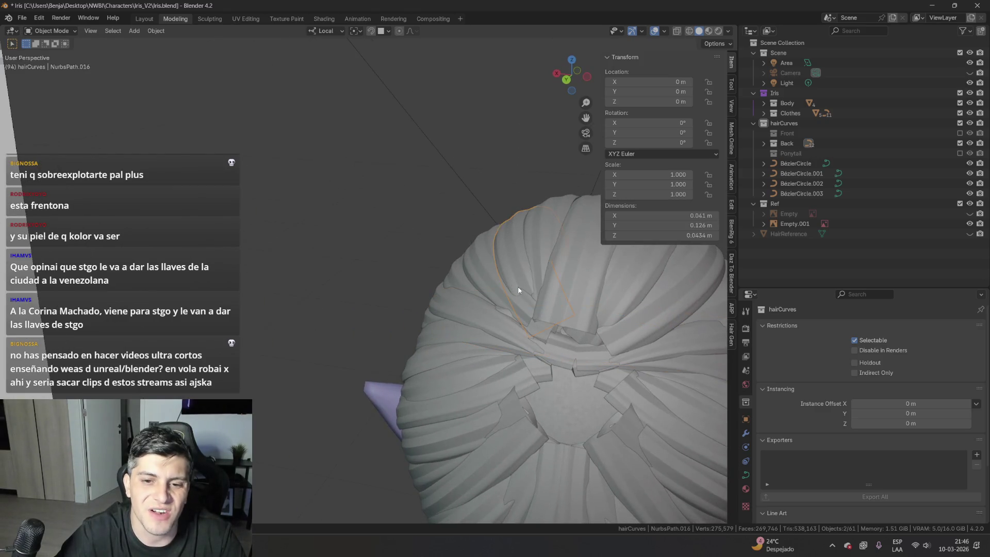
key(Tab)
middle_drag(534, 319, 664, 339)
click(566, 341)
key(g)
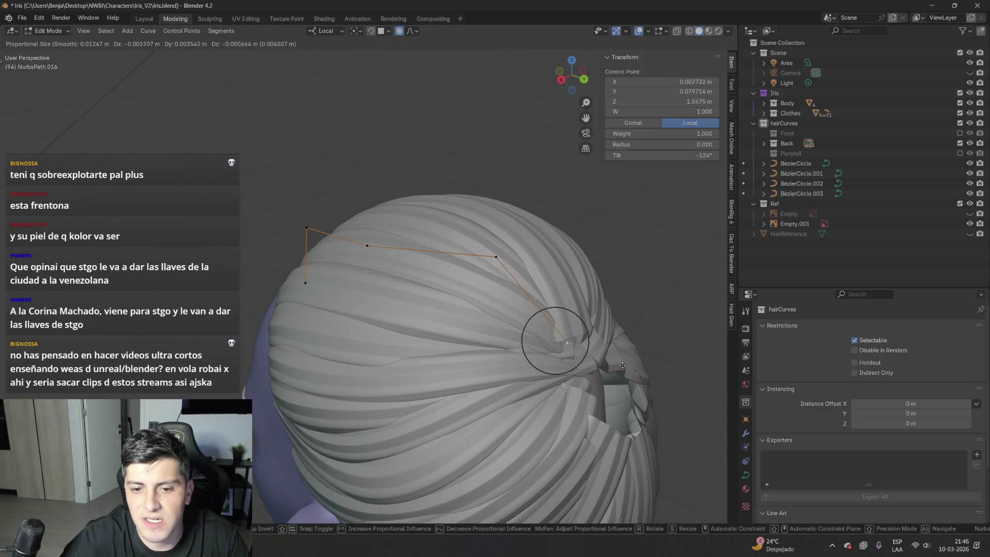
click(633, 371)
mouse_move(626, 373)
middle_down()
mouse_move(604, 363)
mouse_move(622, 366)
middle_up()
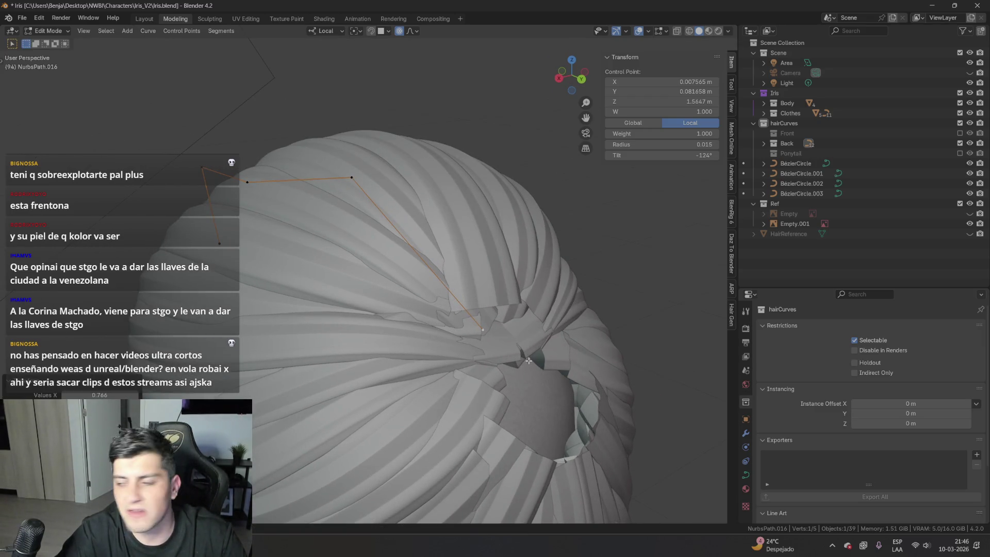
middle_drag(554, 355, 521, 343)
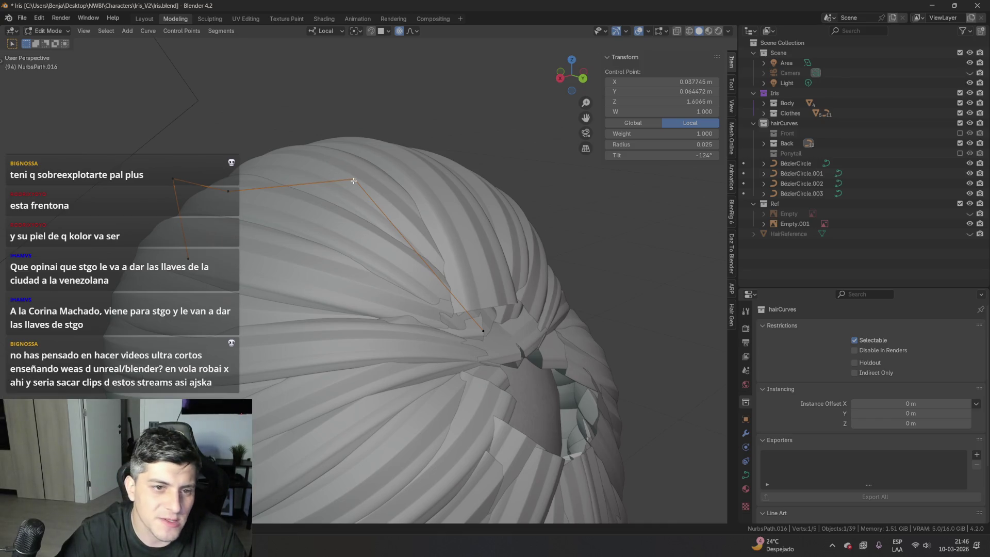
middle_drag(449, 304, 482, 298)
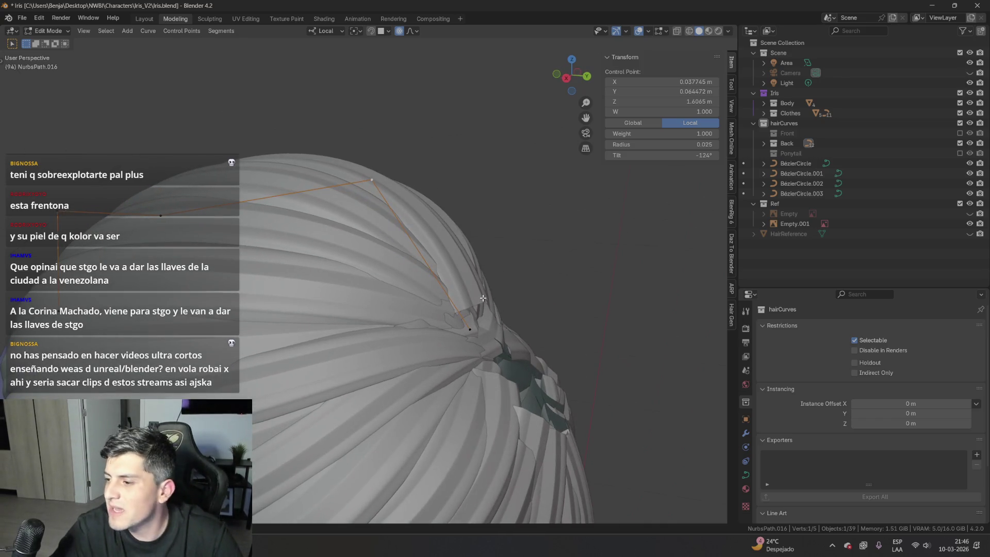
middle_drag(494, 324, 505, 251)
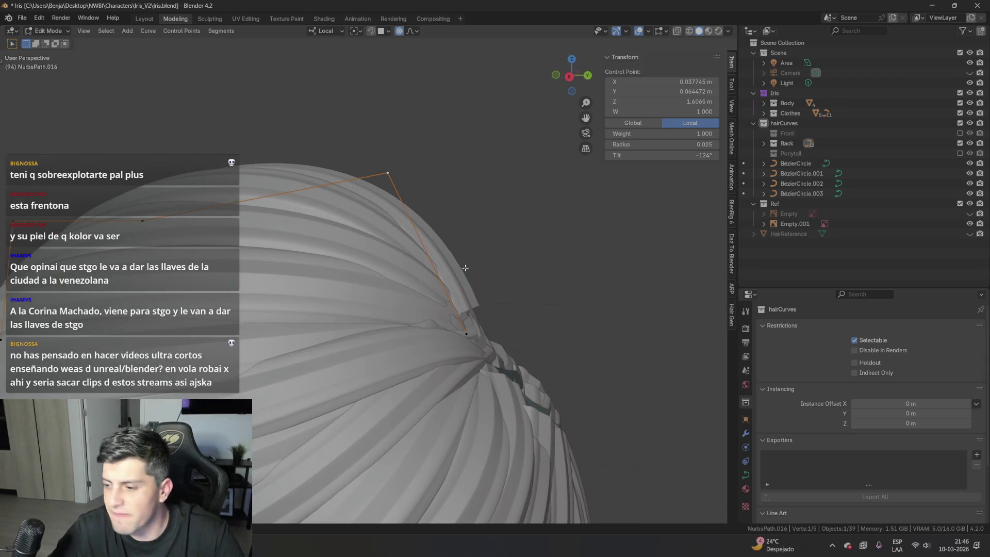
key(Tab)
click(425, 308)
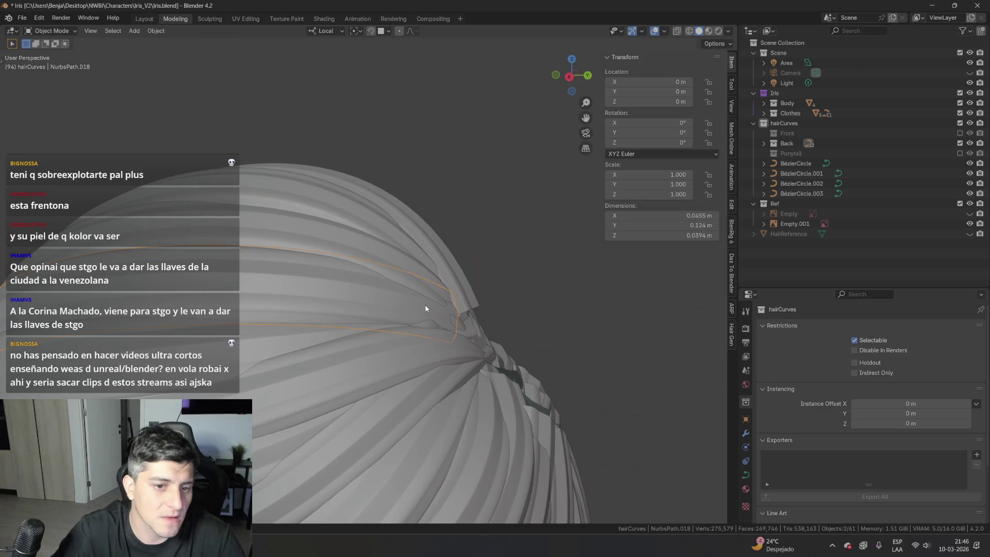
- Move a NurbsPath.018 control point along the Y axis
key(Tab)
key(g)
key(y)
click(422, 288)
mouse_move(422, 289)
middle_down()
mouse_move(431, 357)
mouse_move(441, 286)
middle_up()
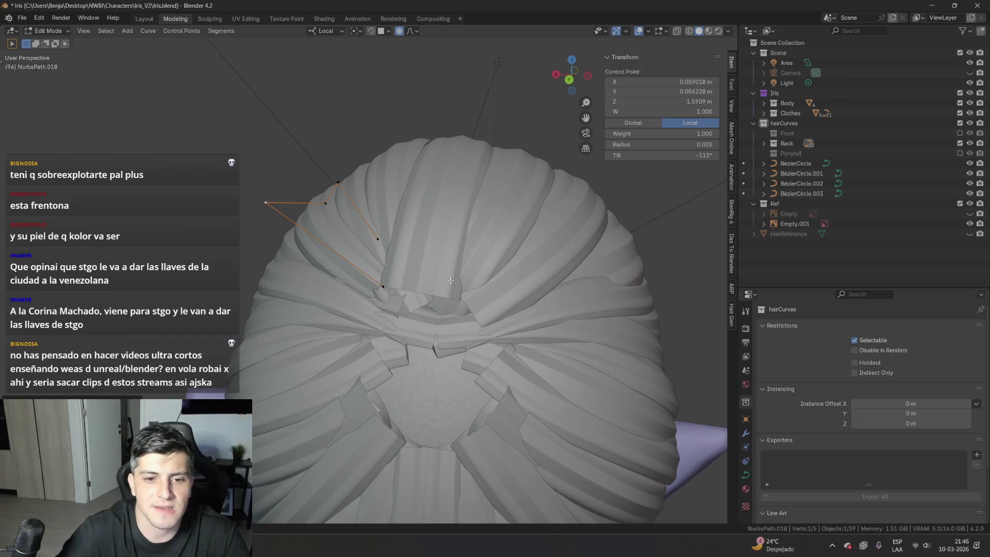
key(Tab)
- Reposition NurbsPath.012's points and thin one to radius 0.018
click(441, 285)
key(Tab)
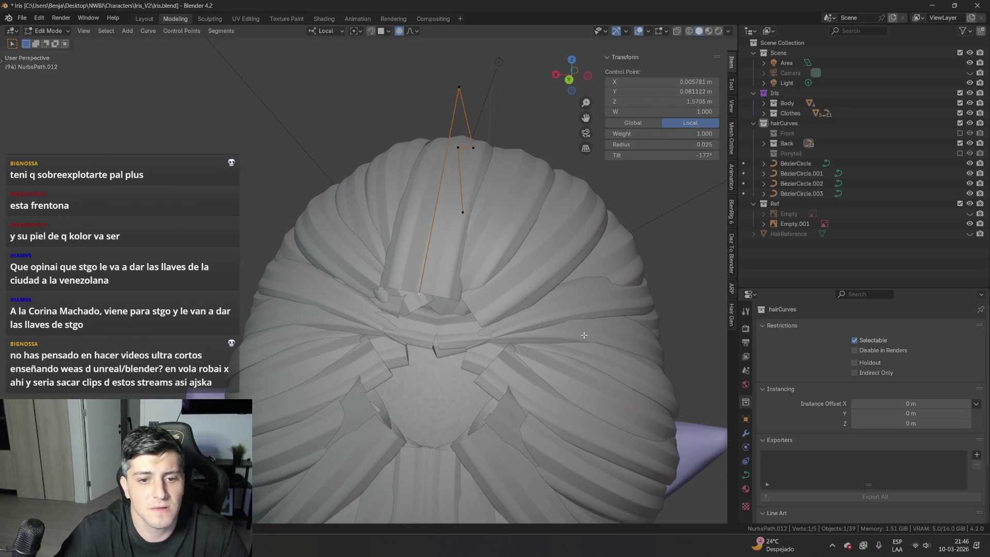
key(g)
click(577, 324)
key(alt+s)
click(574, 316)
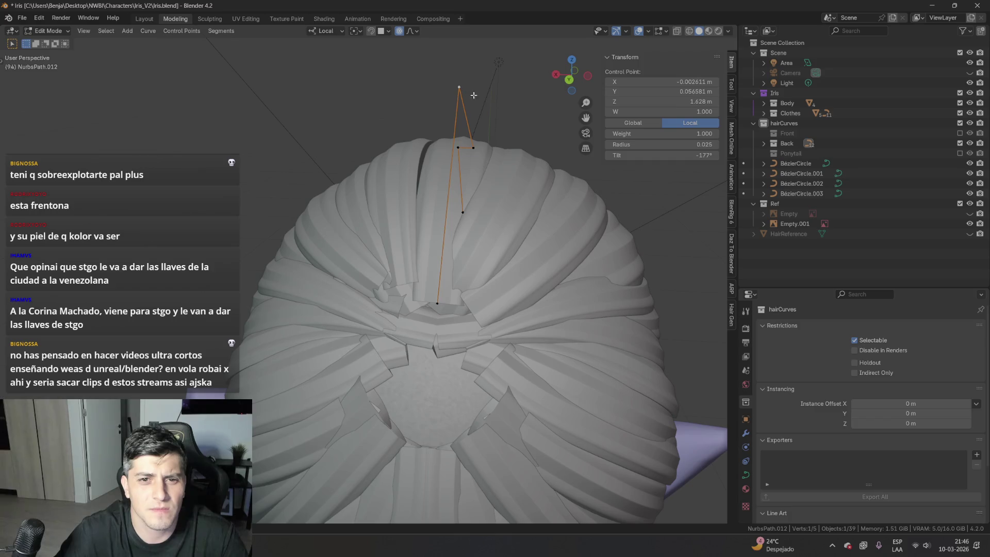
key(g)
click(643, 203)
mouse_move(642, 203)
middle_down()
mouse_move(550, 305)
mouse_move(505, 300)
mouse_move(459, 312)
mouse_move(579, 329)
mouse_move(647, 318)
middle_up()
key(Tab)
- Move a NurbsPath.017 control point toward the ponytail base with proportional falloff
click(349, 367)
key(Tab)
click(349, 366)
key(g)
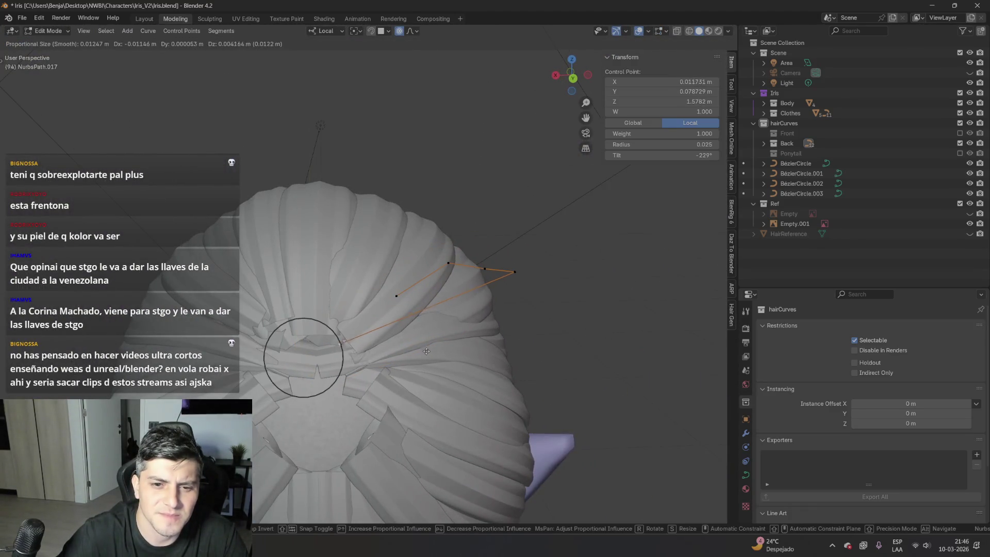
click(433, 346)
middle_drag(433, 347, 567, 299)
key(g)
click(581, 296)
- Inspect NurbsPath.017's tip point, then return to Object Mode with NurbsPath.018 selected
click(667, 289)
mouse_move(608, 299)
middle_down()
mouse_move(629, 307)
mouse_move(590, 325)
mouse_move(519, 332)
mouse_move(520, 352)
mouse_move(603, 352)
mouse_move(605, 304)
middle_up()
scroll(602, 351, down, 5)
click(605, 297)
key(Tab)
click(605, 299)
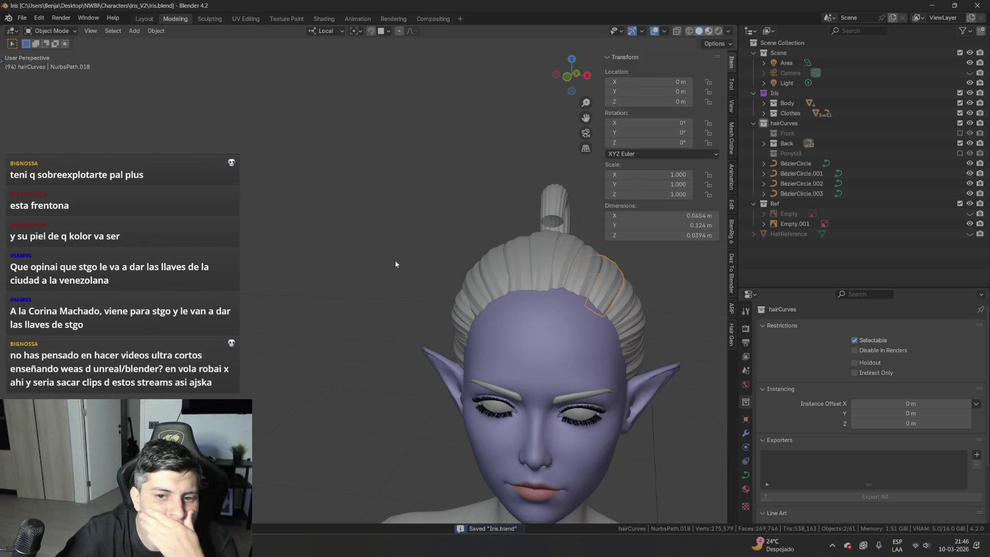
- Preview the purple hair material and inspect the ponytail from both straight side views
key(z)
middle_drag(434, 289, 571, 283)
mouse_move(286, 322)
middle_down()
mouse_move(478, 311)
mouse_move(508, 289)
middle_up()
key(KP_3)
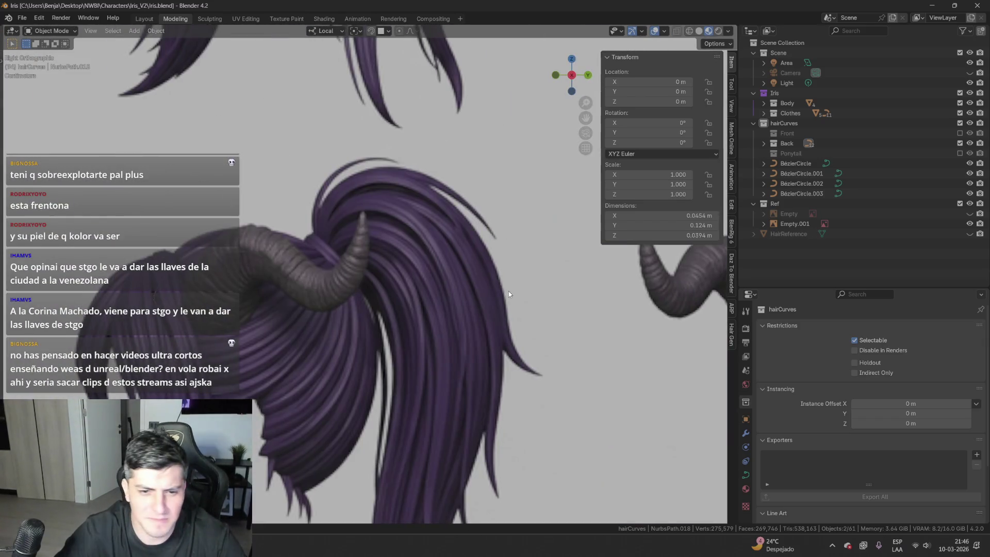
key(ctrl+KP_3)
scroll(565, 190, up, 4)
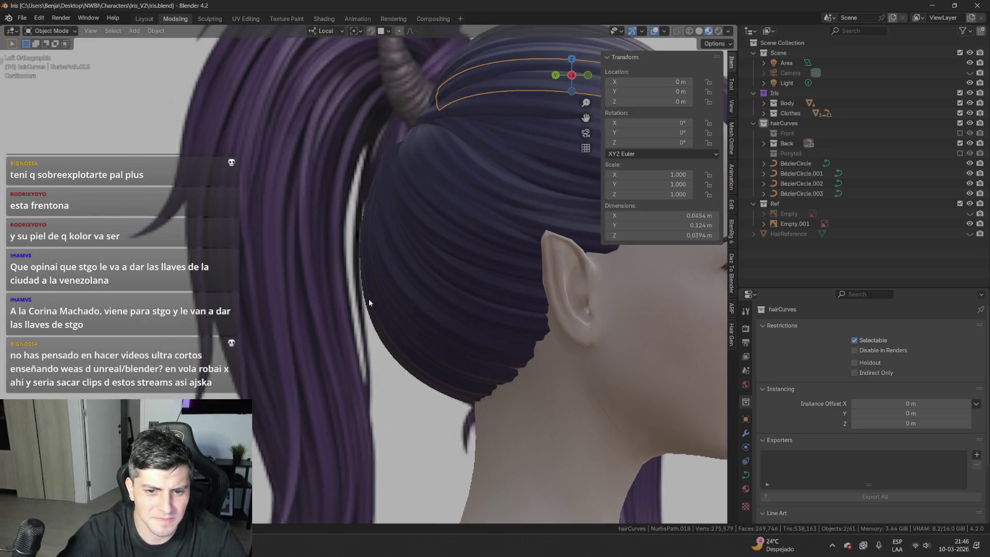
- Switch to wireframe and orbit around the bun and neck, selecting another hair strand
click(689, 32)
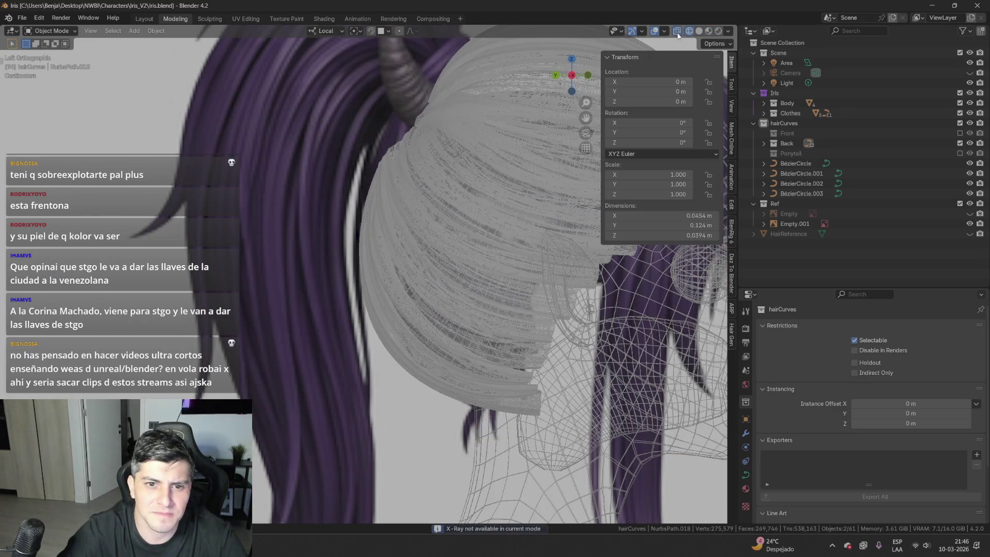
mouse_move(379, 300)
middle_down()
mouse_move(422, 285)
mouse_move(492, 305)
mouse_move(376, 316)
mouse_move(397, 316)
middle_up()
click(401, 316)
scroll(397, 313, down, 5)
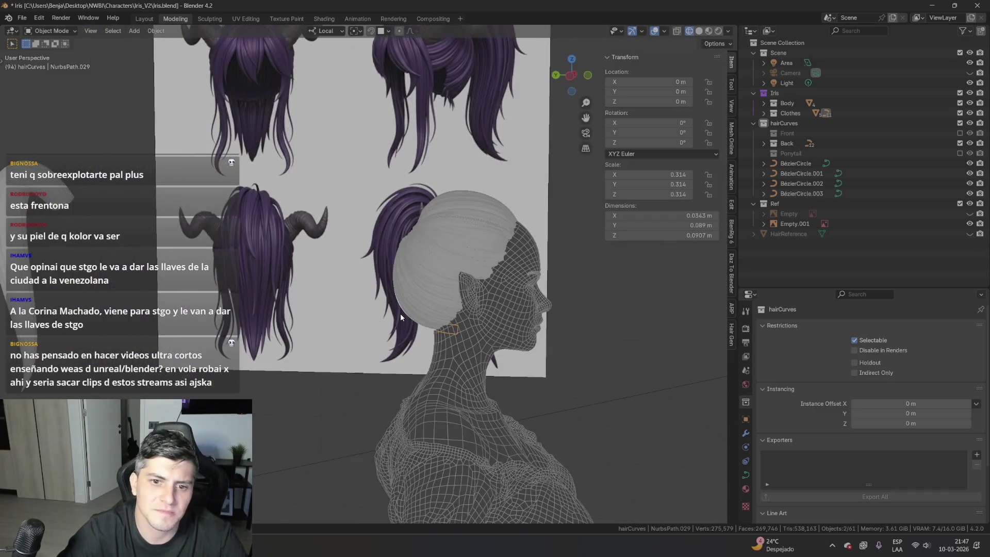
scroll(400, 313, up, 4)
mouse_move(407, 322)
middle_down()
mouse_move(334, 386)
mouse_move(387, 337)
middle_up()
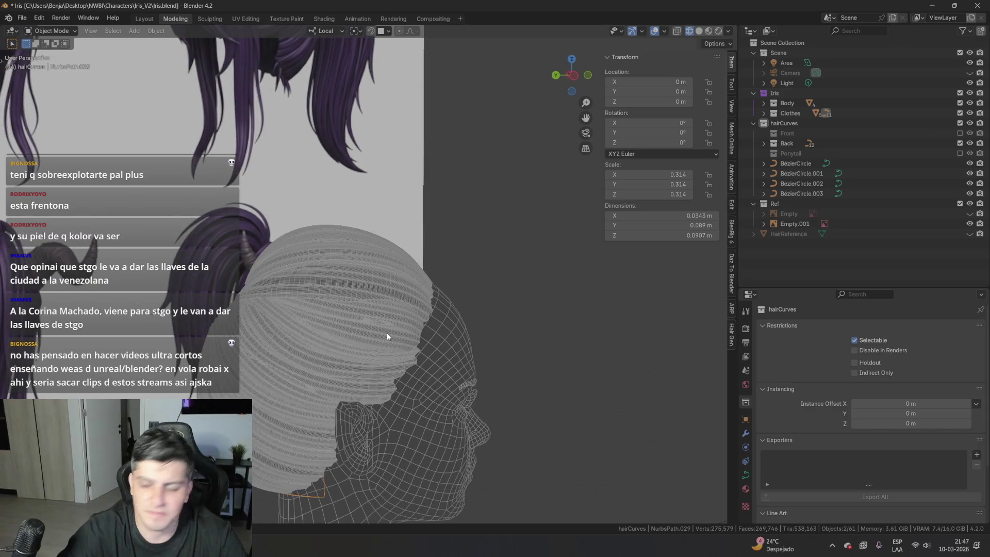
key(ctrl+KP_3)
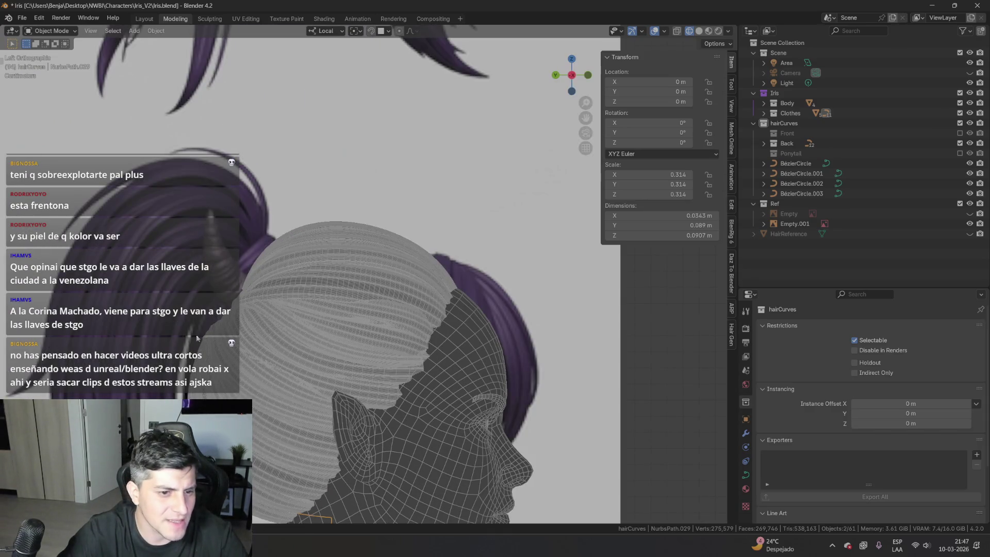
mouse_move(215, 329)
middle_down()
mouse_move(322, 329)
mouse_move(281, 299)
middle_up()
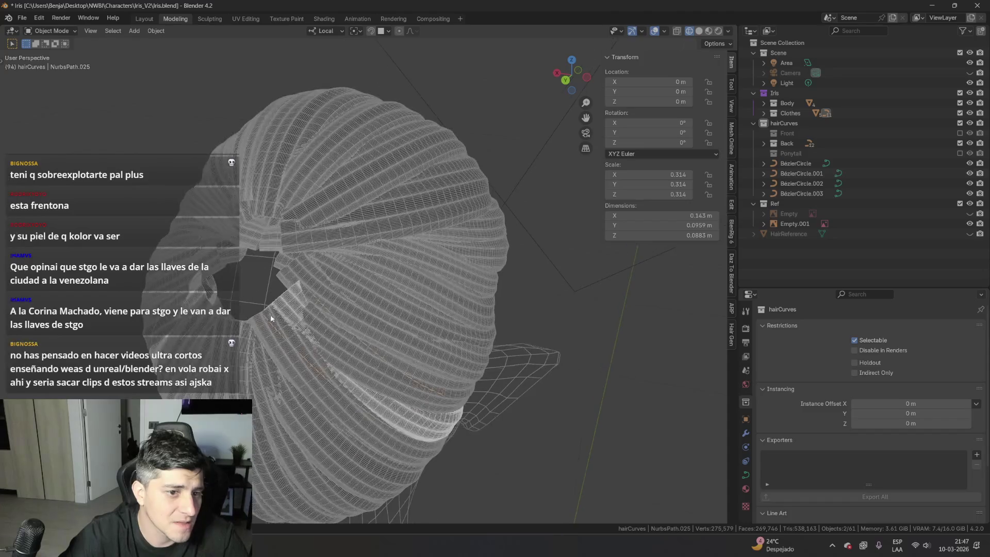
- Enter Edit Mode on a back strand, select a control point, and toggle see-through shading
key(Tab)
mouse_move(278, 296)
mouse_down()
mouse_move(286, 330)
mouse_move(264, 314)
mouse_move(253, 272)
mouse_up()
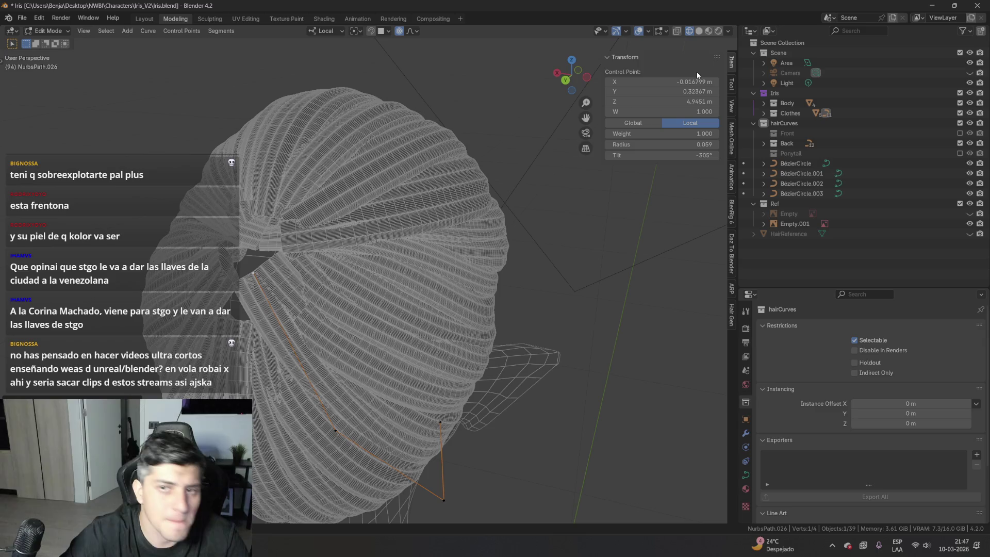
click(701, 32)
mouse_move(404, 237)
middle_down()
mouse_move(496, 264)
mouse_move(521, 258)
middle_up()
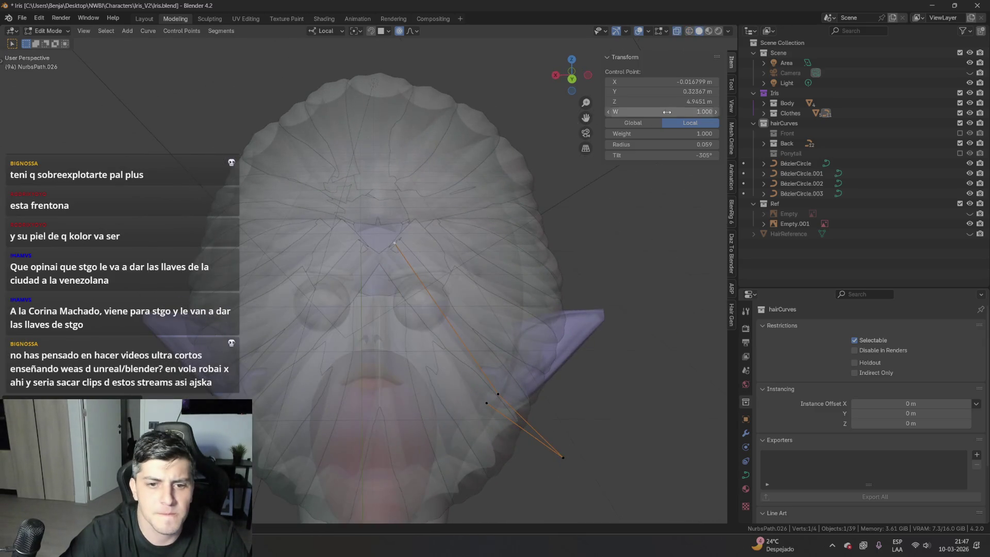
click(677, 33)
middle_drag(391, 289, 406, 326)
- Select a control point on the neighbouring strand and move it with proportional falloff
key(c)
click(406, 279)
key(g)
mouse_move(406, 279)
middle_down()
mouse_move(499, 313)
mouse_move(425, 330)
middle_up()
click(496, 306)
key(Tab)
key(Tab)
key(g)
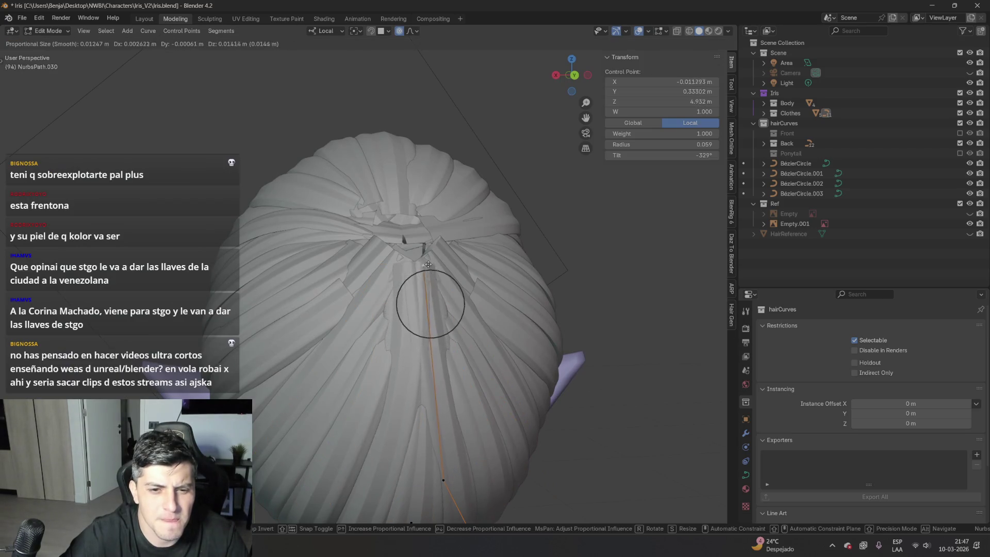
mouse_move(431, 305)
alt+middle_down()
mouse_move(483, 319)
mouse_move(443, 363)
mouse_move(483, 352)
alt+middle_up()
- Pull a control point of the strand at the back of the head along local Y
key(Tab)
click(411, 357)
key(Tab)
click(411, 357)
key(g)
mouse_move(483, 310)
alt+middle_down()
mouse_move(325, 398)
mouse_move(394, 349)
mouse_move(302, 320)
alt+middle_up()
key(y)
click(322, 406)
- Make further proportional moves, pulling the strand end down to the neck along local X
key(g)
click(297, 326)
middle_drag(297, 325, 415, 278)
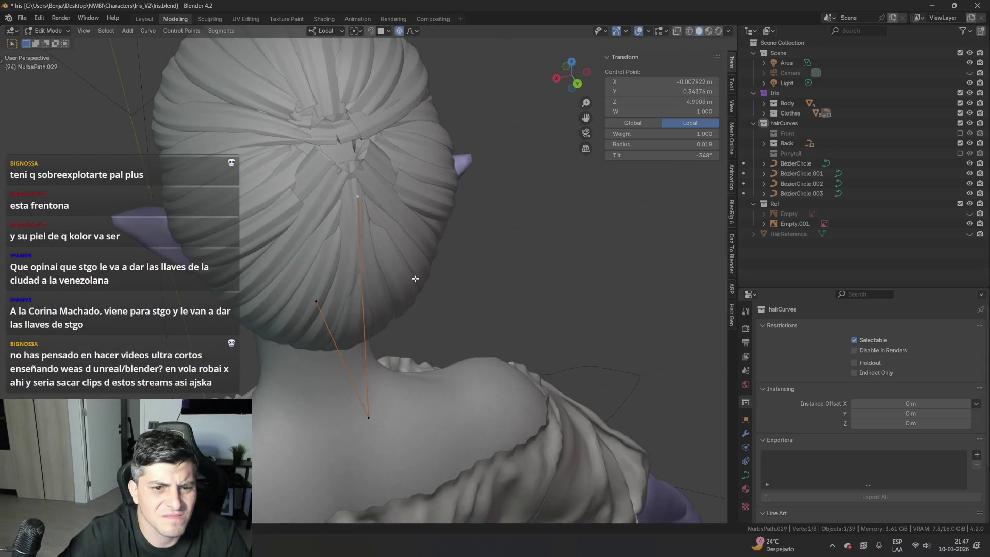
key(g)
click(403, 232)
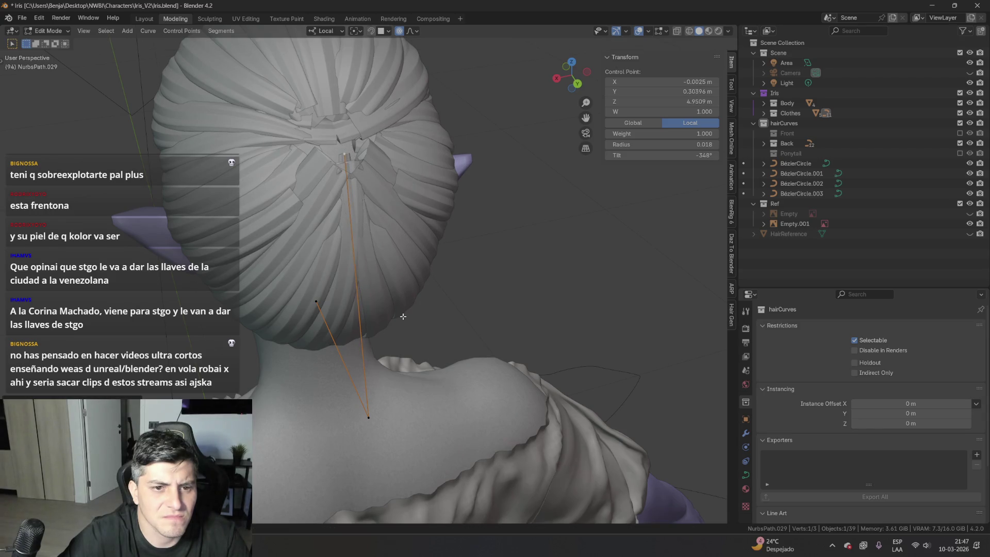
middle_drag(401, 419, 428, 397)
key(g)
key(x)
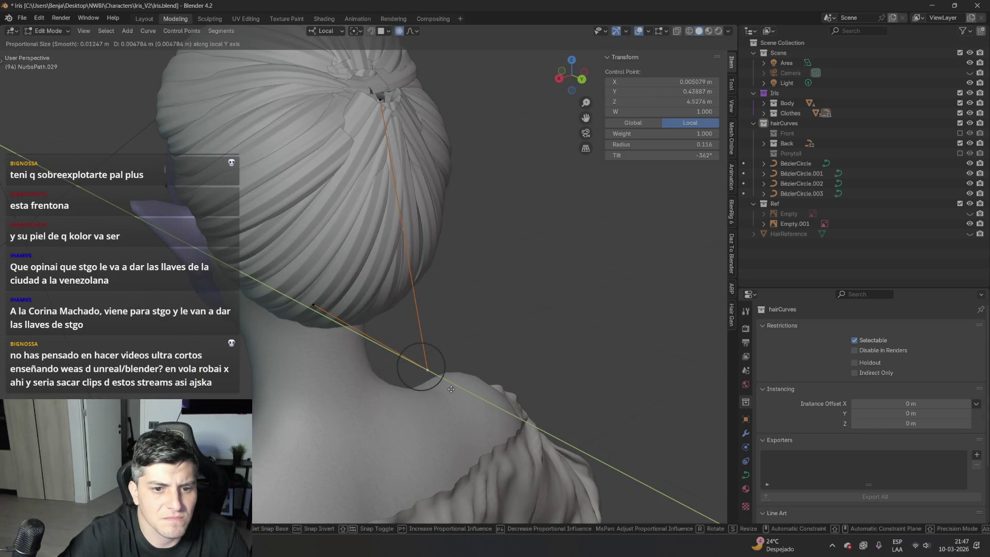
click(451, 389)
- Check the exact left side view, then select another hair-cap strand from the rear
mouse_move(461, 332)
middle_down()
mouse_move(394, 338)
mouse_move(382, 356)
mouse_move(300, 245)
mouse_move(321, 365)
middle_up()
key(ctrl+KP_3)
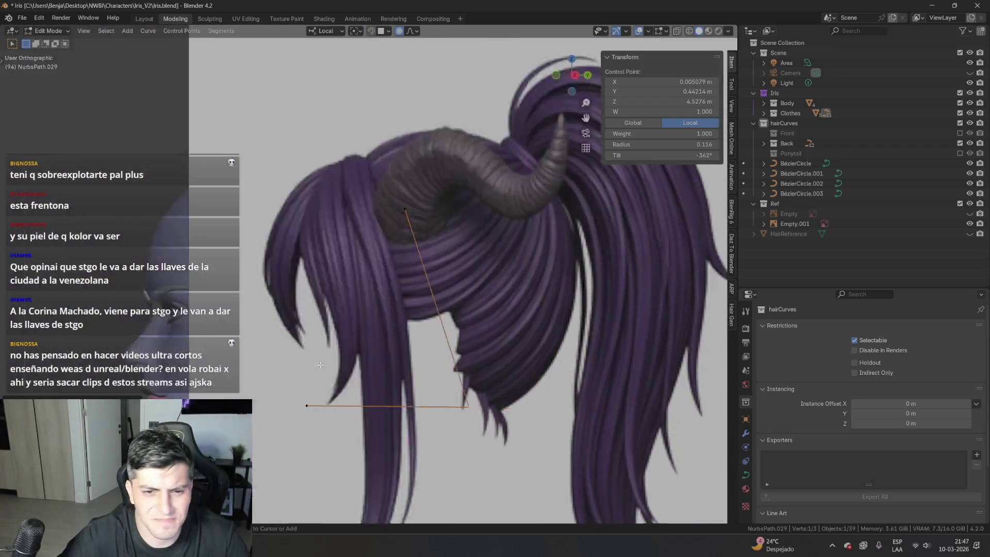
scroll(341, 289, up, 5)
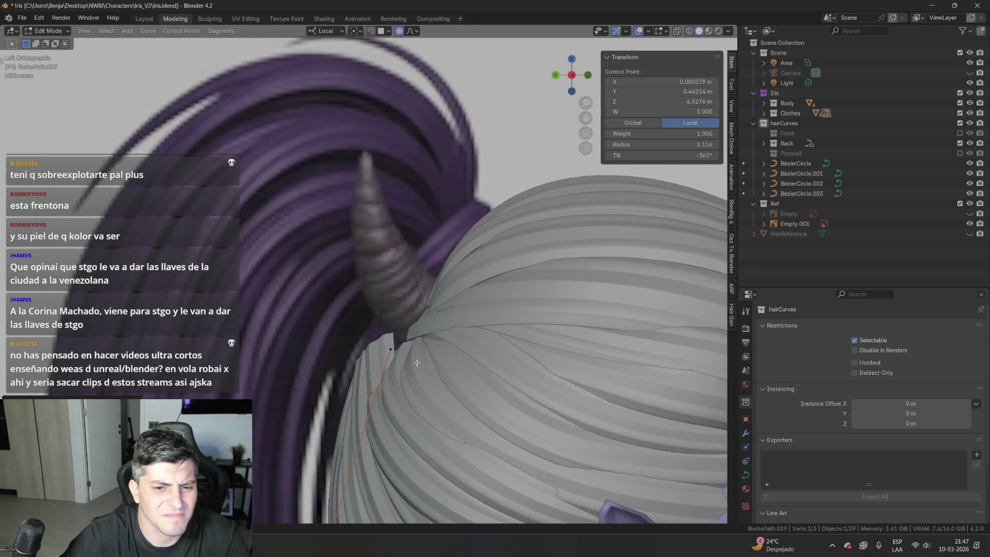
middle_drag(400, 350, 382, 346)
click(378, 332)
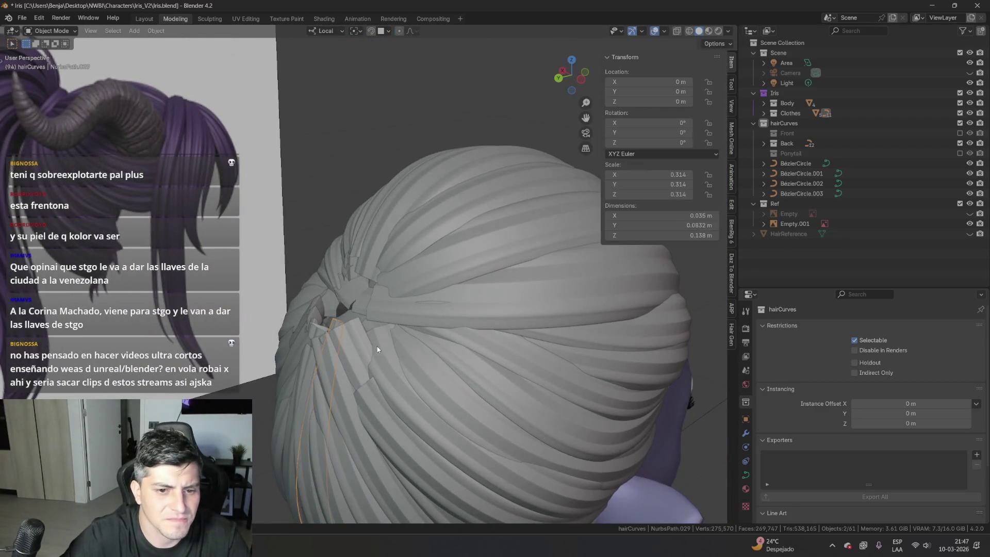
- Move a back strand's control point proportionally, then select the NurbsPath.017 strand
key(g)
middle_drag(363, 319, 444, 377)
click(444, 377)
click(364, 319)
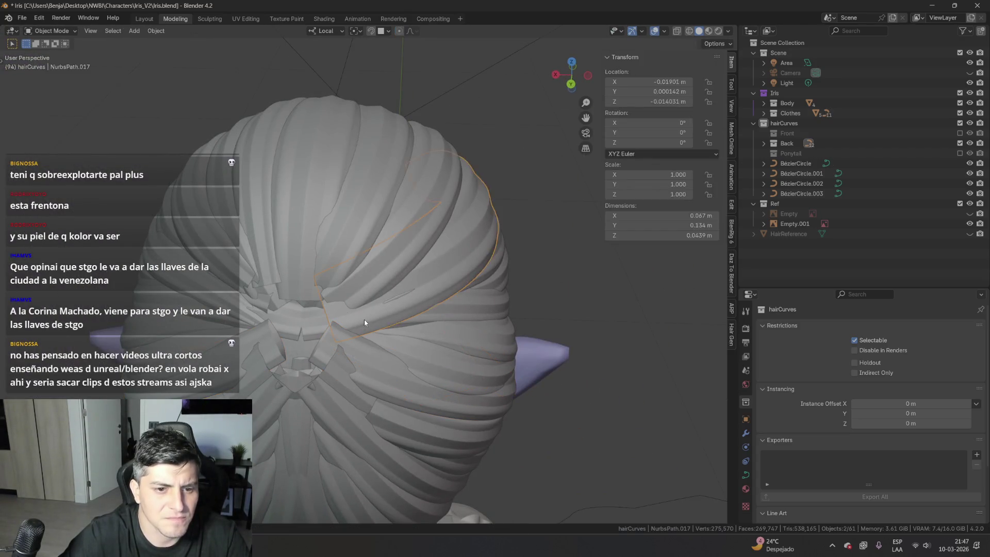
click(317, 325)
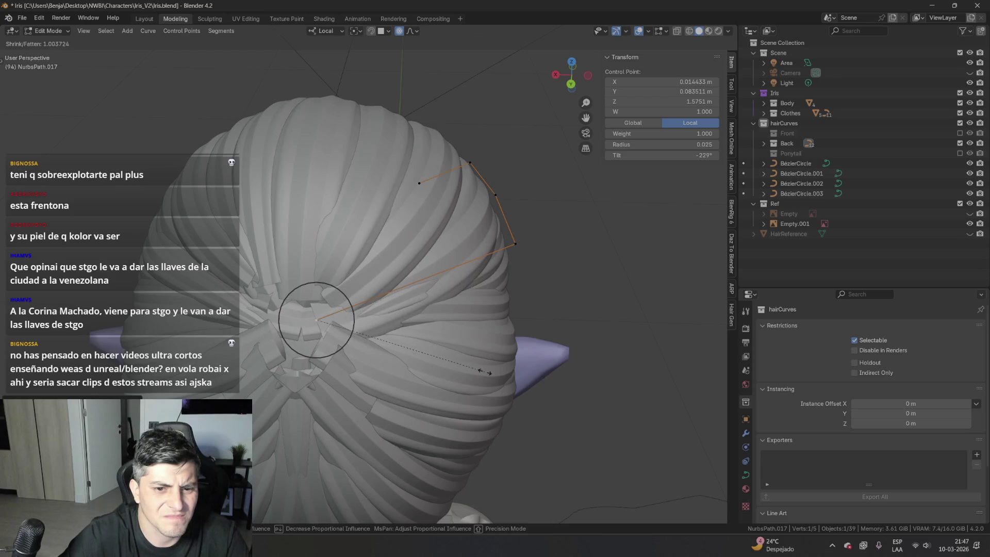
key(Tab)
key(Tab)
mouse_move(353, 330)
middle_down()
mouse_move(467, 349)
mouse_move(357, 348)
mouse_move(434, 362)
mouse_move(320, 327)
mouse_move(282, 262)
middle_up()
- Reposition a crown strand's control point with two proportional moves
click(366, 348)
key(g)
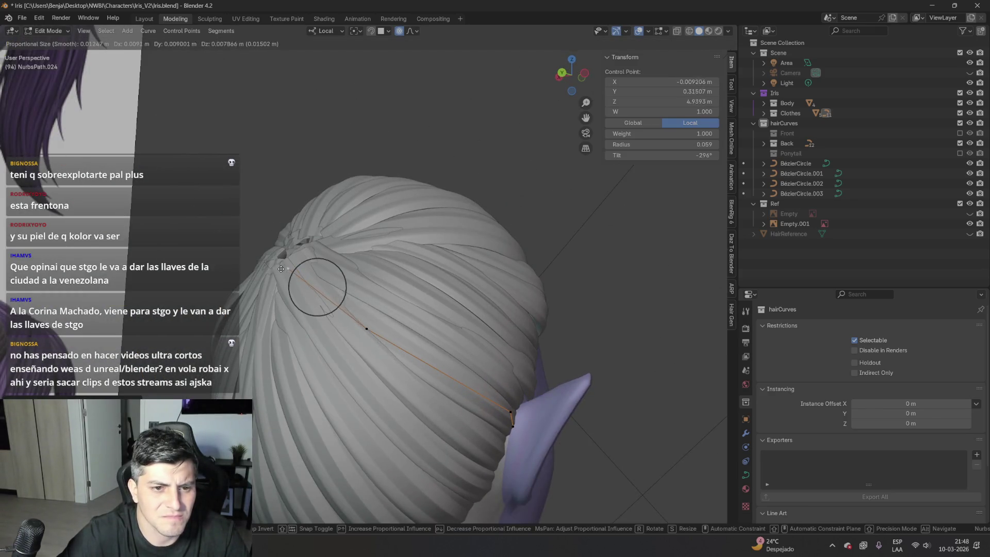
click(281, 269)
key(g)
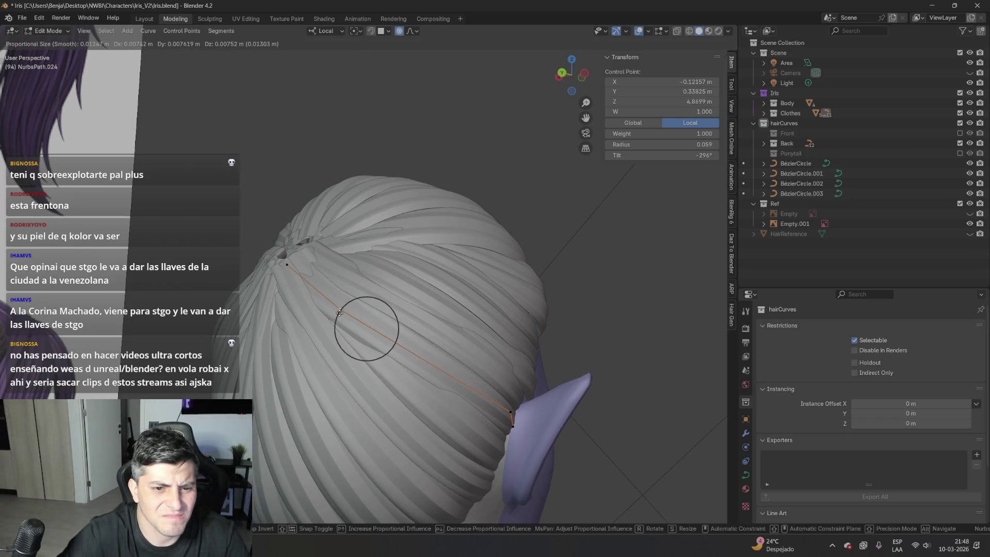
click(339, 313)
key(Tab)
- Select all points of NurbsPath.028 and twist its tilt with Ctrl+T
middle_drag(320, 325, 429, 345)
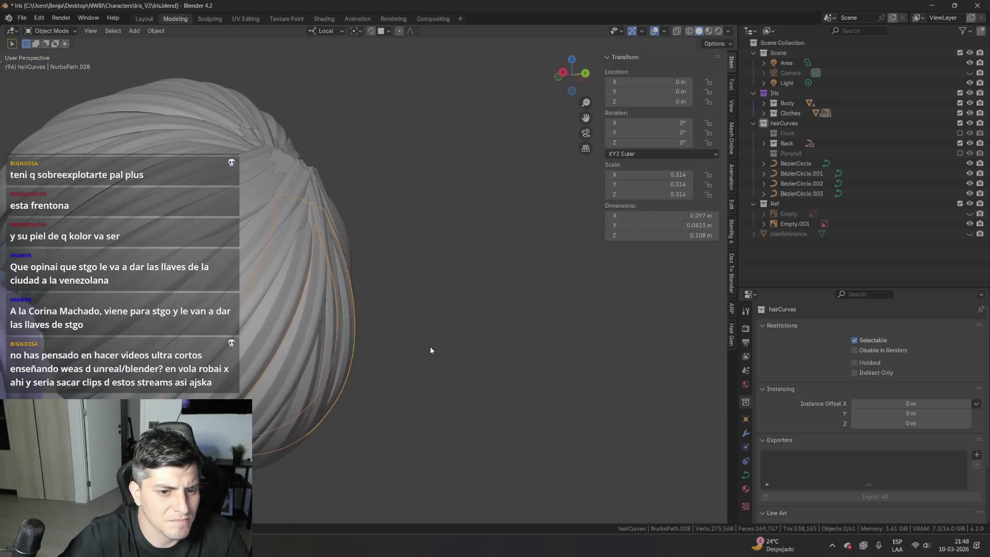
key(Tab)
key(a)
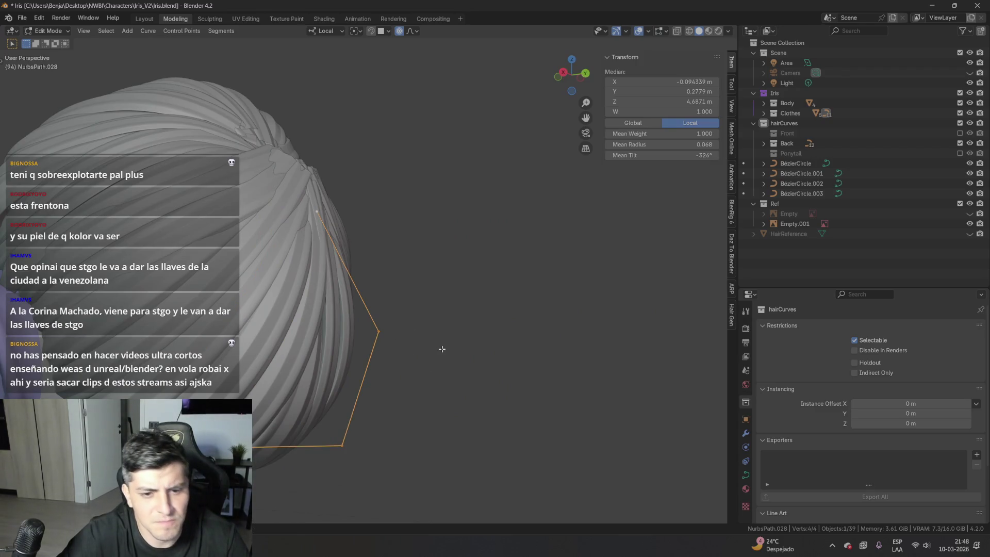
key(ctrl+t)
click(475, 369)
- Select two control points on a strand, then select and frame NurbsPath.030
middle_drag(475, 369, 252, 285)
click(251, 285)
mouse_move(326, 297)
middle_down()
mouse_move(443, 289)
mouse_move(487, 328)
middle_up()
click(459, 292)
mouse_move(459, 292)
middle_down()
mouse_move(637, 323)
mouse_move(595, 335)
middle_up()
key(Tab)
click(383, 381)
key(KP_Decimal)
scroll(416, 280, down, 10)
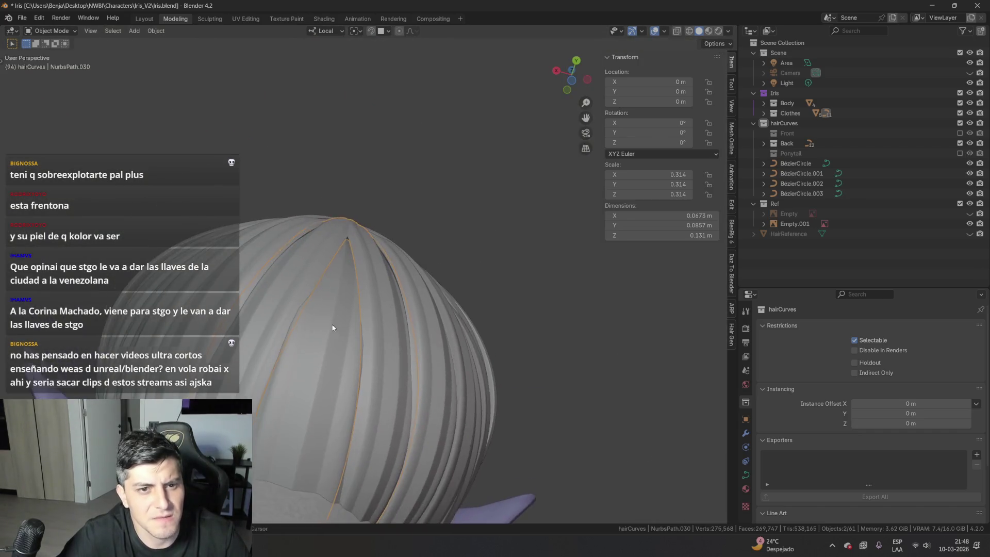
- Move a NurbsPath.029 control point proportionally along its local Z axis
key(Tab)
click(347, 235)
key(g)
key(z)
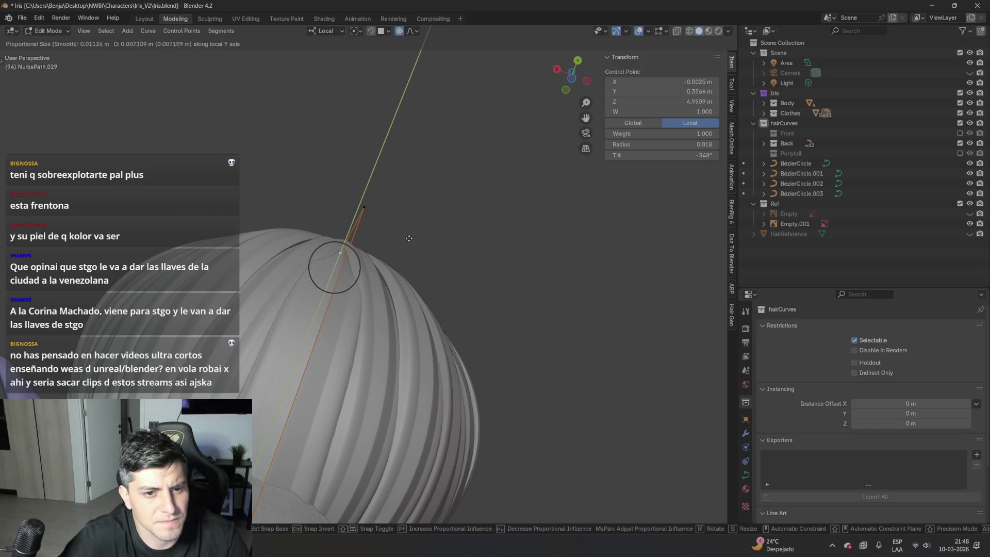
click(410, 242)
mouse_move(410, 242)
middle_down()
mouse_move(361, 299)
mouse_move(305, 339)
mouse_move(464, 386)
mouse_move(533, 393)
mouse_move(446, 290)
mouse_move(485, 278)
mouse_move(521, 309)
mouse_move(579, 331)
mouse_move(603, 296)
mouse_move(472, 305)
mouse_move(567, 304)
middle_up()
- Adjust a NurbsPath.028 control point proportionally along its local Y axis
click(316, 333)
key(l)
click(487, 325)
key(g)
key(y)
click(516, 354)
- Return to Object Mode and save Iris.blend
key(Tab)
key(ctrl+s)
scroll(475, 311, down, 3)
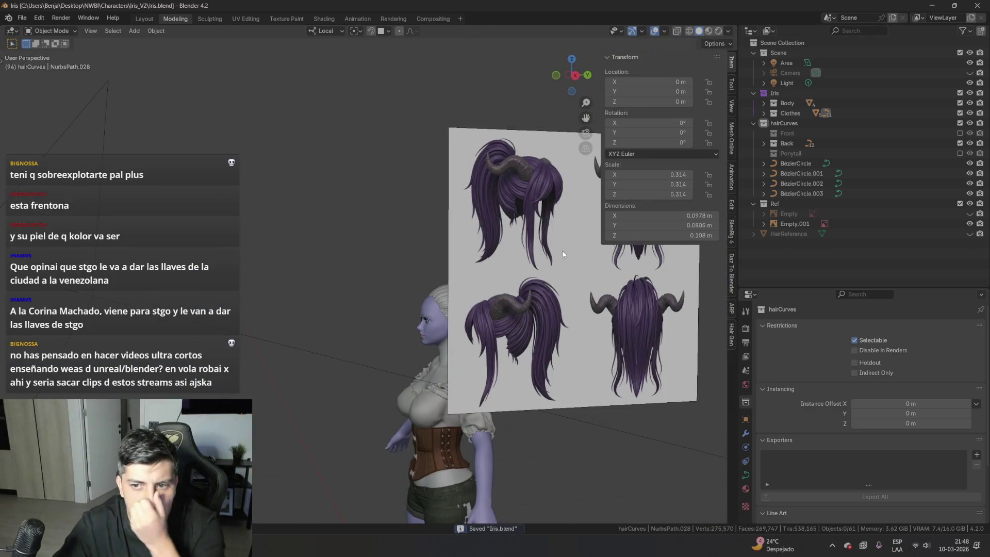
- Unhide the Ponytail collection and view it from the exact left side
scroll(602, 302, down, 2)
scroll(498, 315, up, 5)
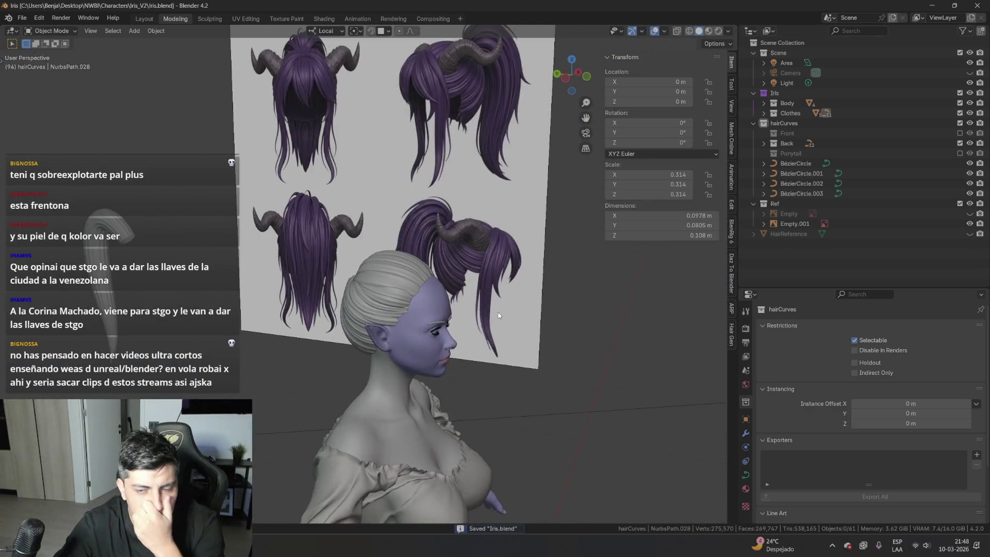
click(959, 153)
middle_drag(578, 235, 433, 273)
scroll(427, 278, up, 4)
scroll(465, 287, down, 5)
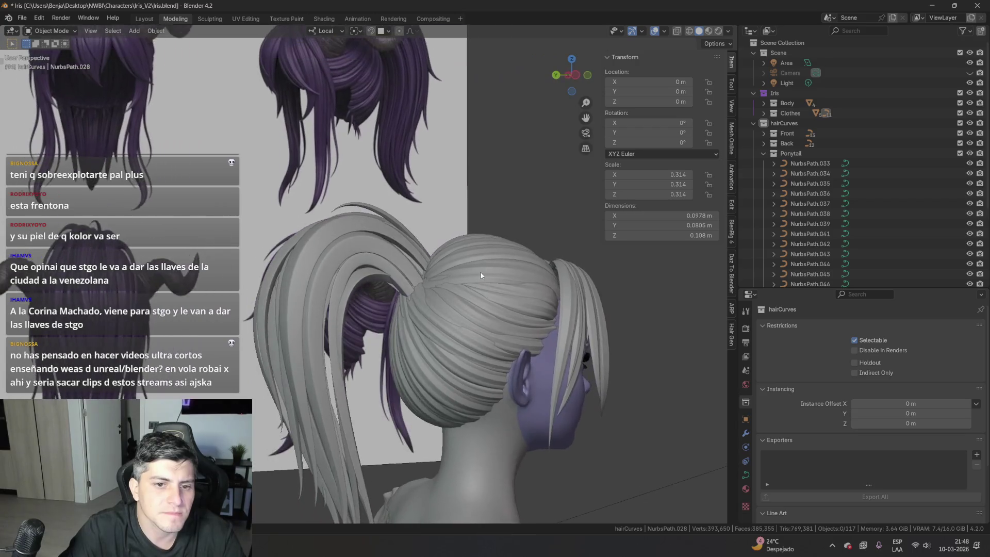
scroll(331, 272, down, 2)
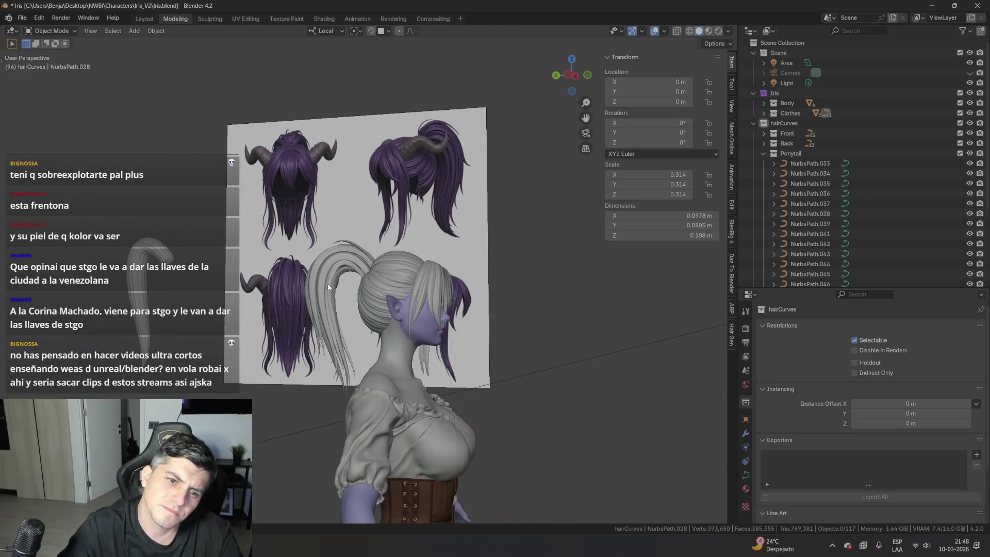
key(ctrl+KP_3)
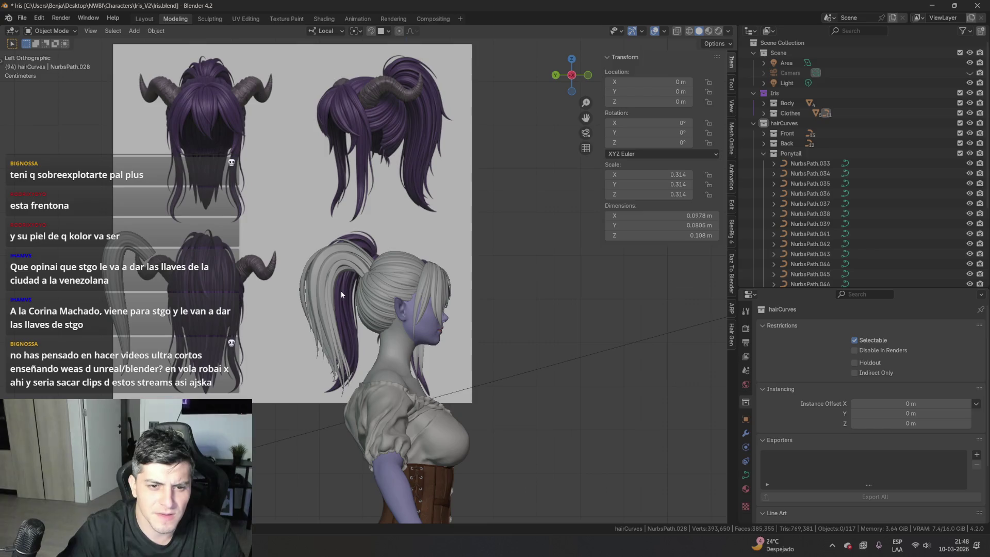
scroll(286, 295, up, 5)
scroll(410, 279, down, 5)
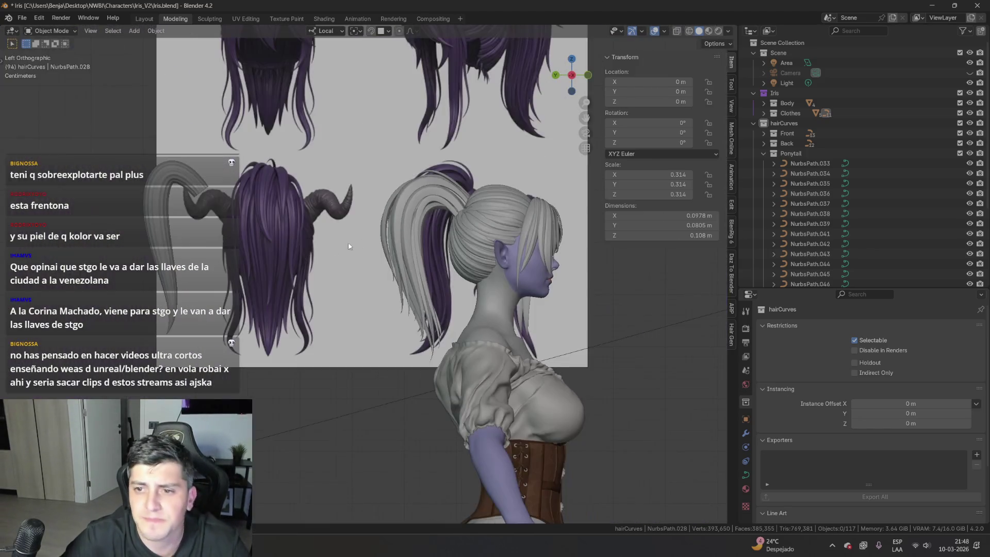
- Move the grey NurbsPath.040 strand into place and pick one of its control points
click(152, 184)
key(g)
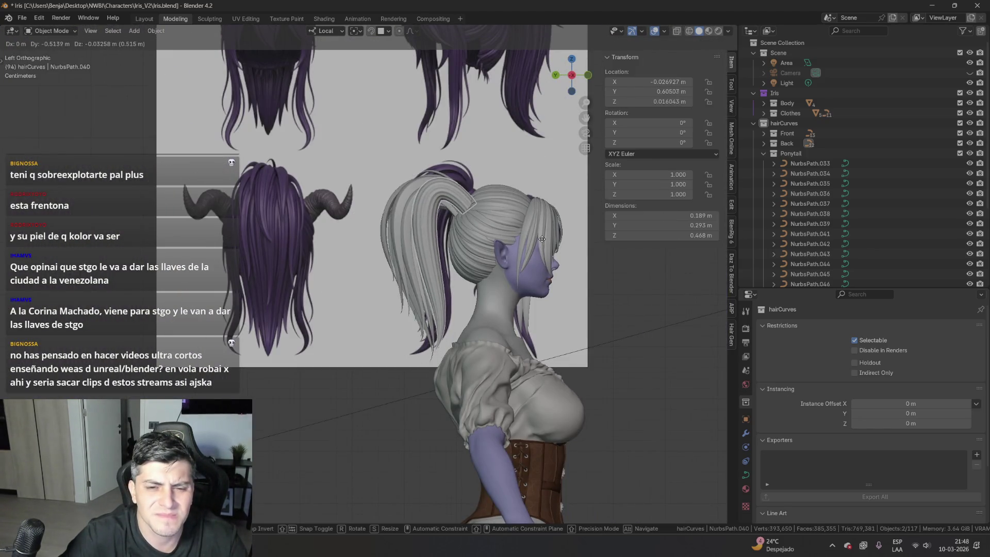
click(543, 233)
key(Tab)
scroll(469, 289, up, 6)
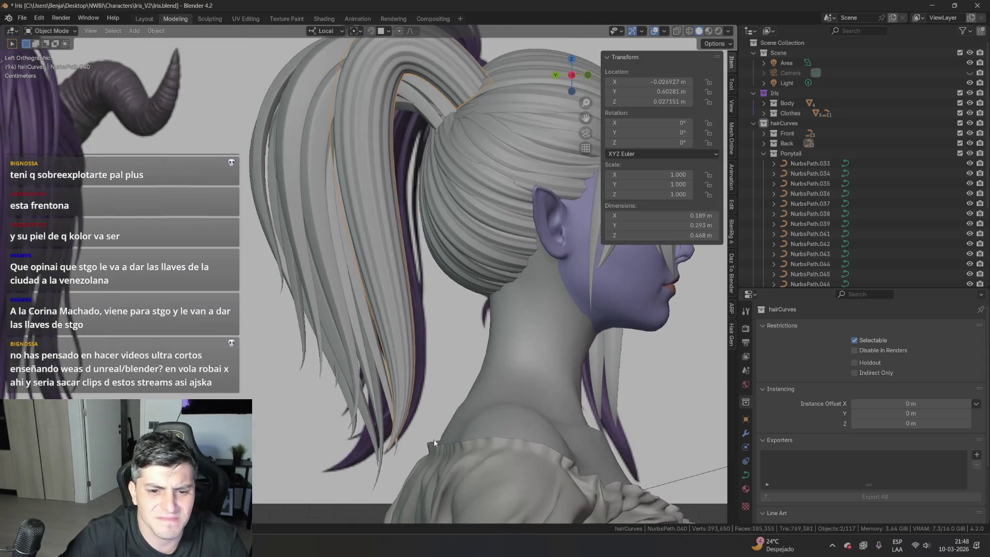
click(422, 388)
- Move the middle and tip control points of NurbsPath.040 along the ponytail arc
key(g)
click(357, 433)
click(469, 298)
key(g)
click(515, 350)
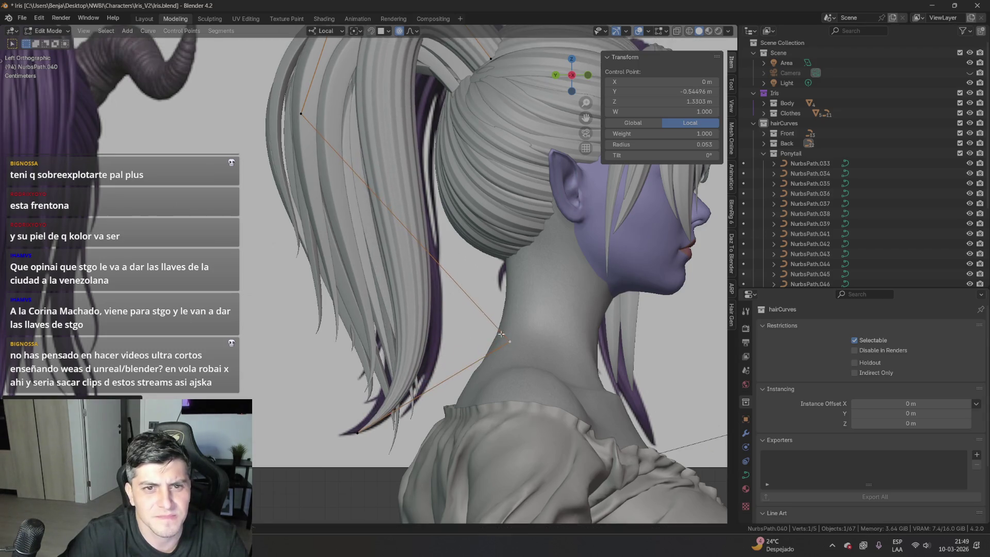
scroll(414, 286, up, 3)
key(g)
click(327, 299)
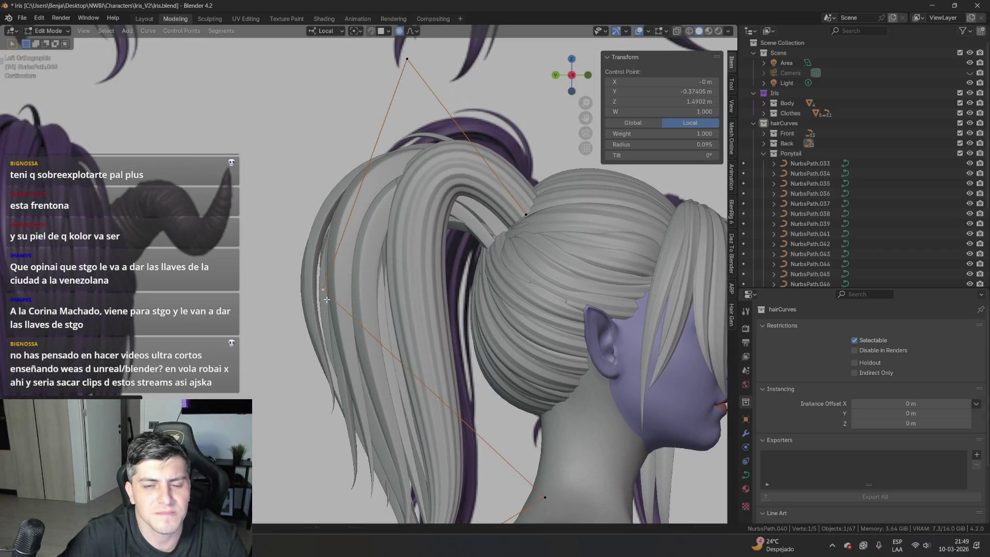
- Nudge another control point, then shift a curve point along local X
click(526, 215)
key(g)
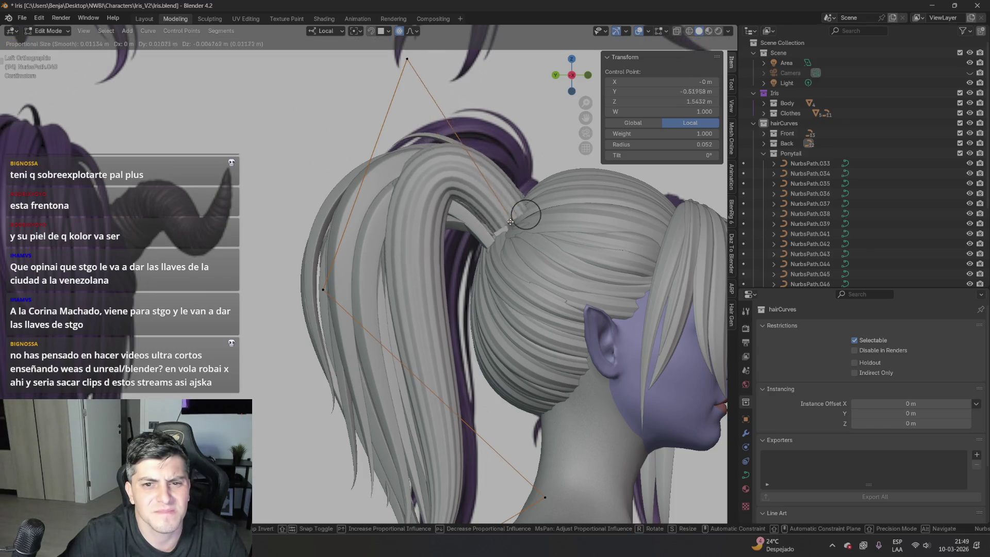
click(526, 211)
mouse_move(526, 211)
middle_down()
mouse_move(536, 232)
mouse_move(566, 246)
mouse_move(581, 335)
mouse_move(587, 306)
middle_up()
scroll(565, 246, down, 6)
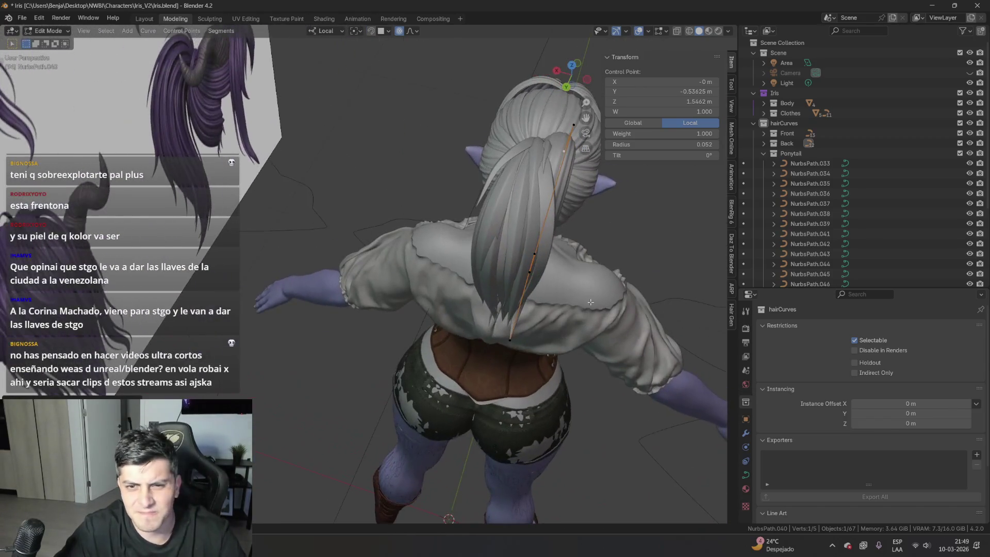
key(g)
key(x)
click(577, 238)
- Move one more point along local X and check the strand from the right side view
mouse_move(576, 238)
middle_down()
mouse_move(290, 250)
mouse_move(457, 340)
middle_up()
scroll(361, 247, up, 3)
key(g)
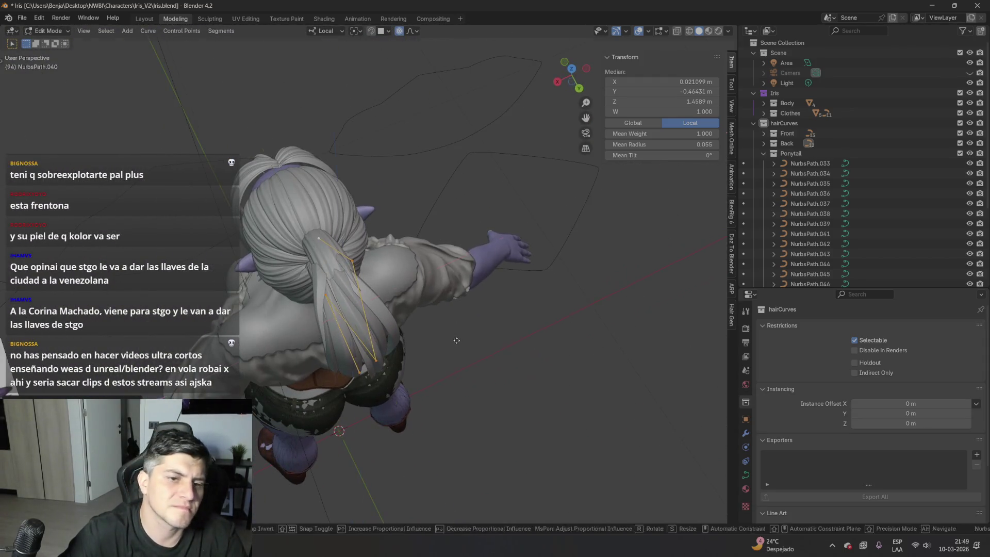
key(x)
click(458, 345)
scroll(458, 345, up, 3)
middle_drag(457, 345, 437, 363)
key(KP_3)
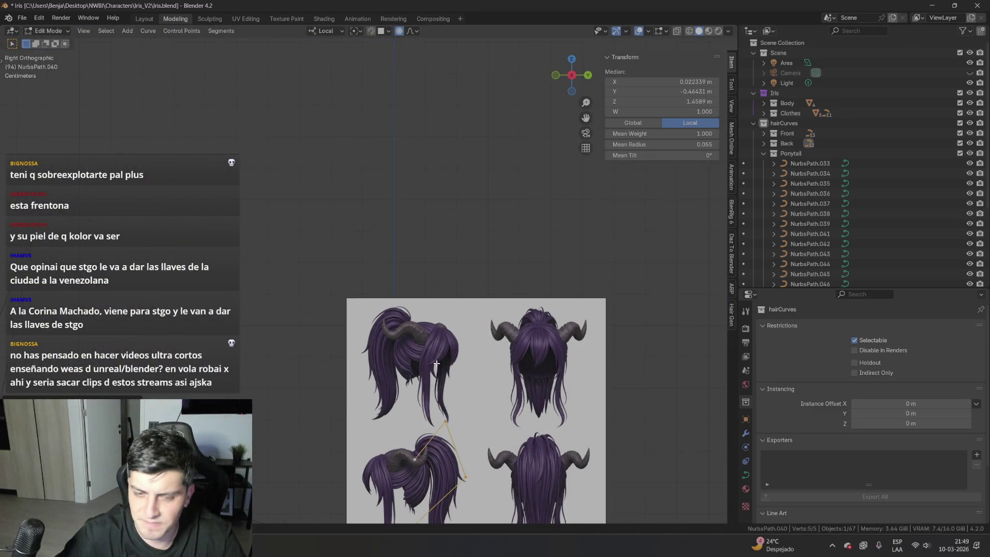
- Switch to the left side view and open strand NurbsPath.043 for point editing
key(ctrl+KP_3)
scroll(306, 297, up, 8)
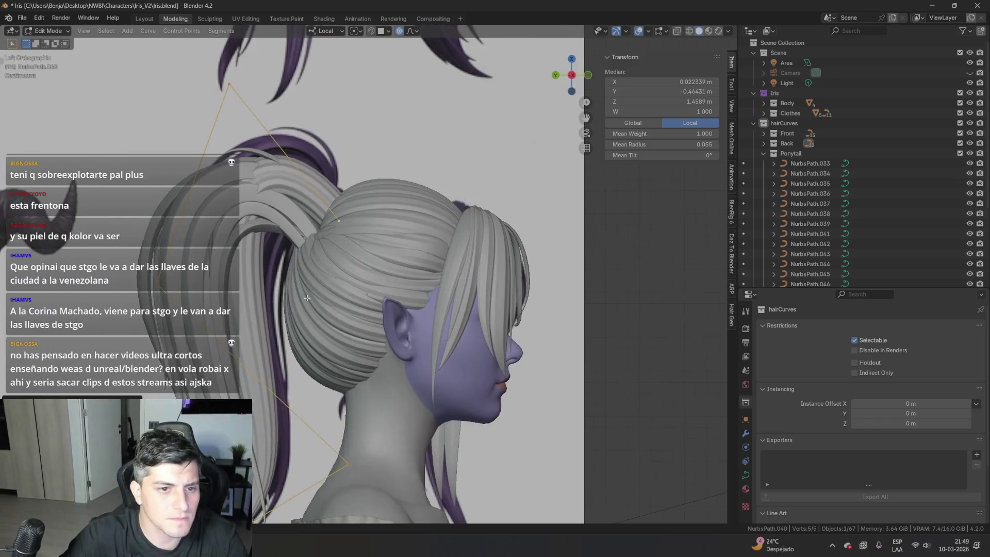
scroll(306, 297, up, 3)
key(Tab)
click(388, 290)
key(Tab)
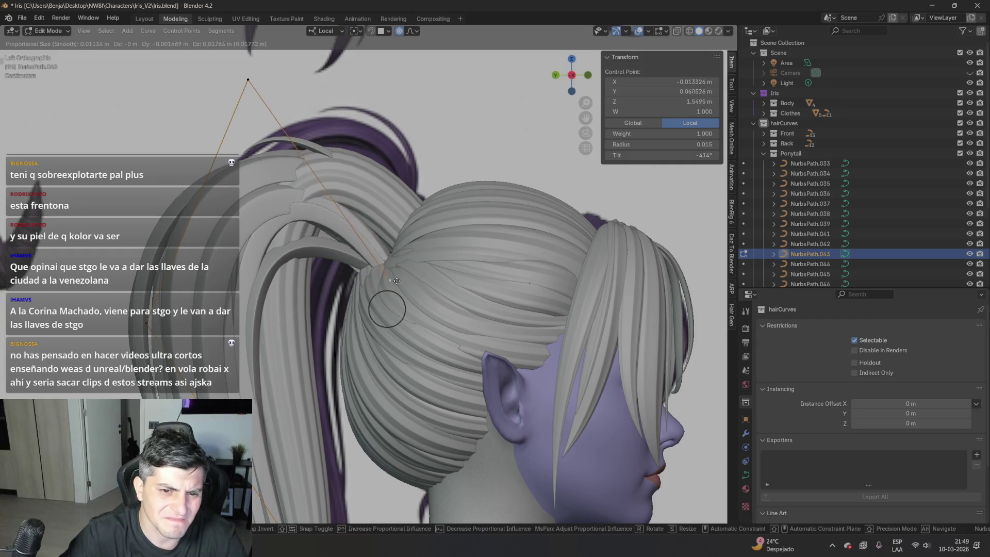
- Move NurbsPath.043's tip and middle control points so it arcs up over the ponytail
shift+middle_drag(135, 307, 156, 190)
click(157, 190)
click(179, 198)
key(g)
key(Escape)
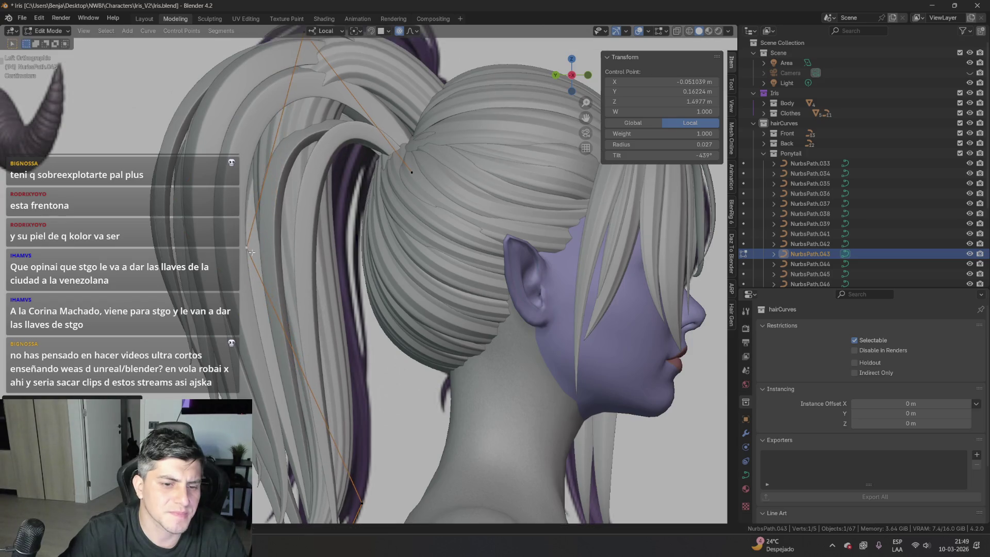
shift+middle_drag(309, 510, 319, 387)
key(g)
click(305, 447)
click(350, 368)
key(g)
click(378, 378)
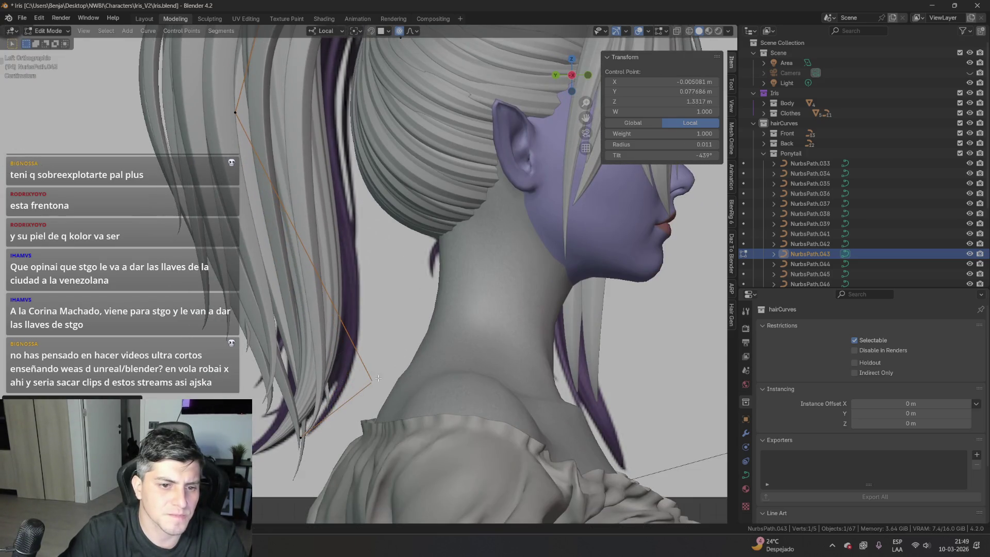
- Raise NurbsPath.044's end and top points so it hangs down the back, one at Z 1.5555 m
mouse_move(296, 298)
shift+middle_down()
mouse_move(290, 340)
mouse_move(311, 518)
shift+middle_up()
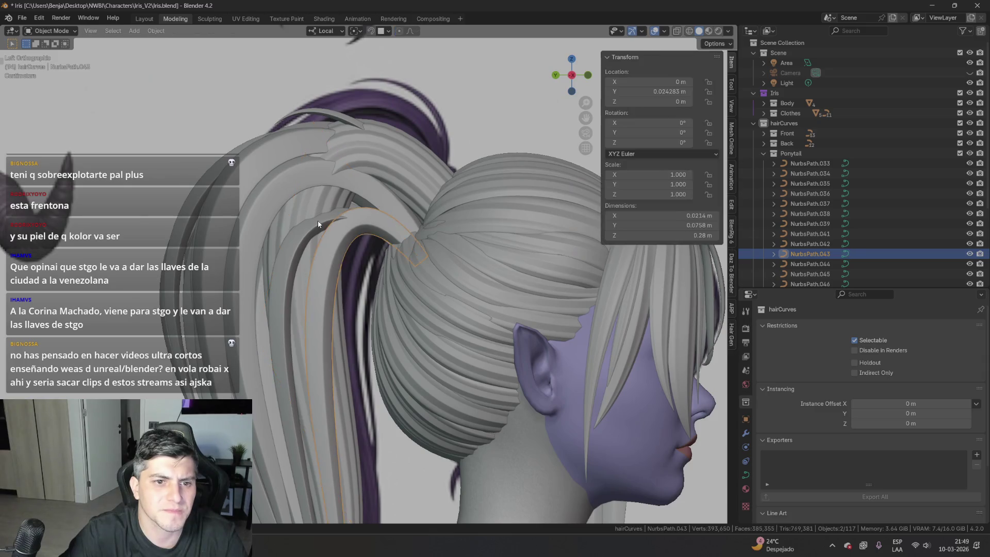
key(l)
click(410, 241)
key(g)
click(430, 222)
click(271, 156)
key(g)
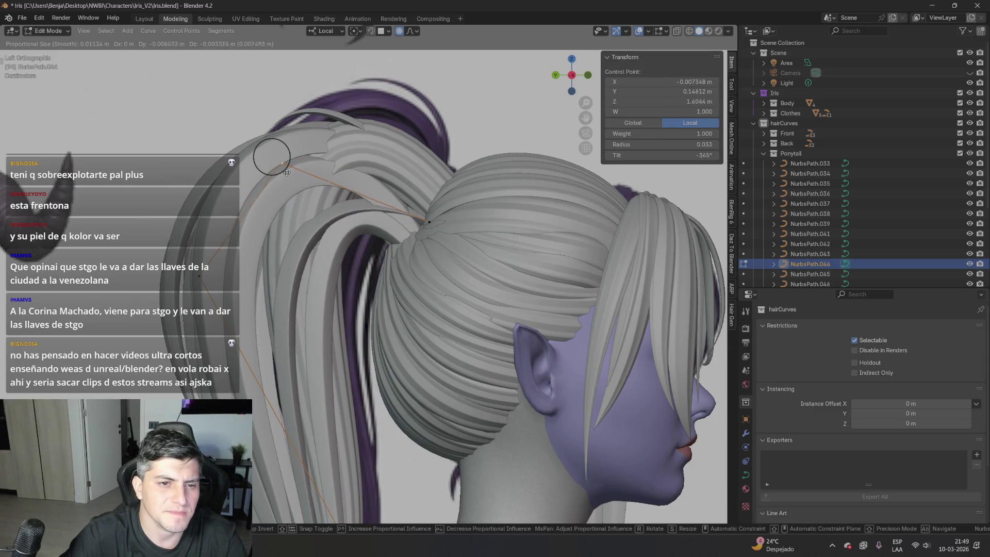
click(316, 157)
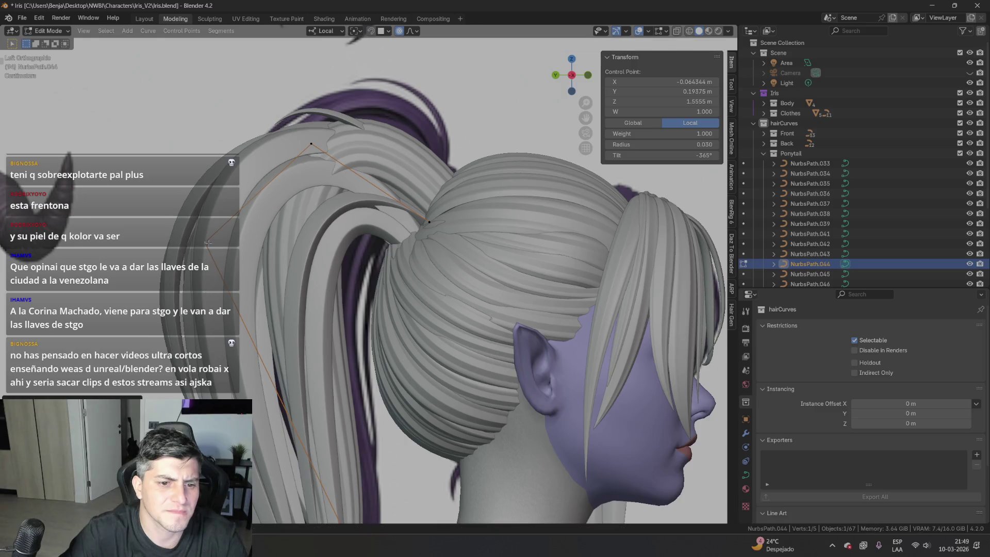
shift+middle_drag(332, 427, 321, 329)
mouse_move(382, 325)
middle_down()
mouse_move(332, 293)
mouse_move(193, 320)
mouse_move(275, 286)
mouse_move(331, 279)
middle_up()
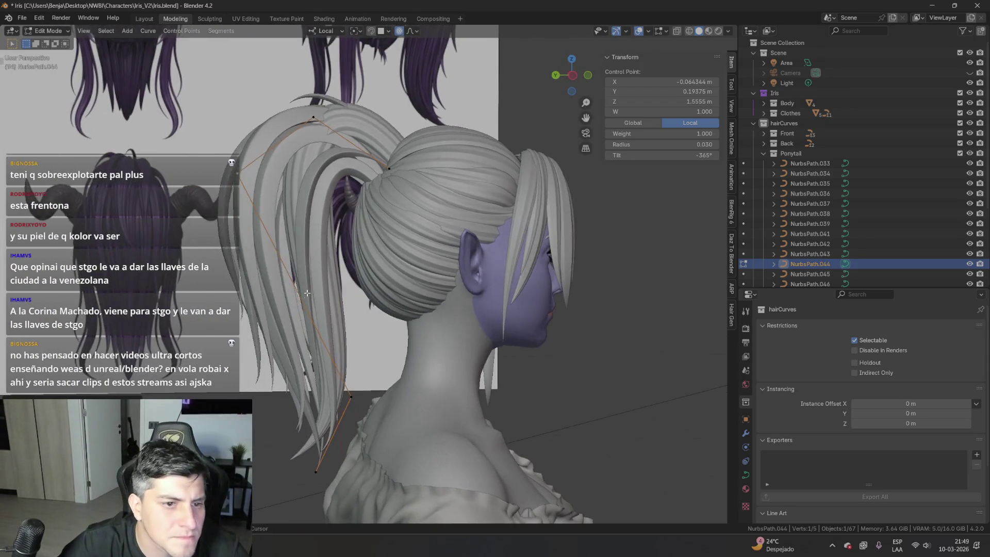
- In the left side view, slightly rotate strand NurbsPath.047 along the ponytail's edge
scroll(331, 278, up, 2)
key(Tab)
key(KP_3)
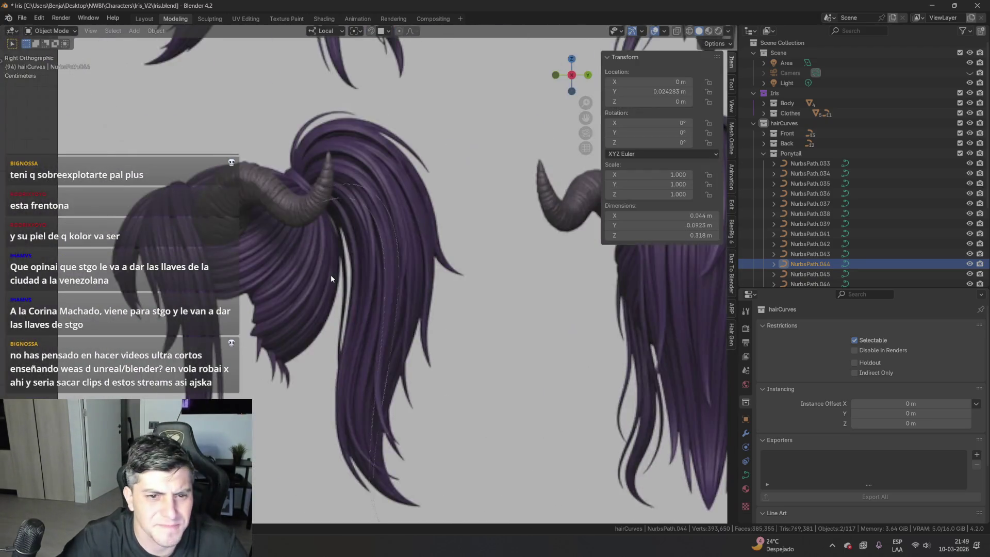
key(ctrl+KP_3)
scroll(417, 213, up, 3)
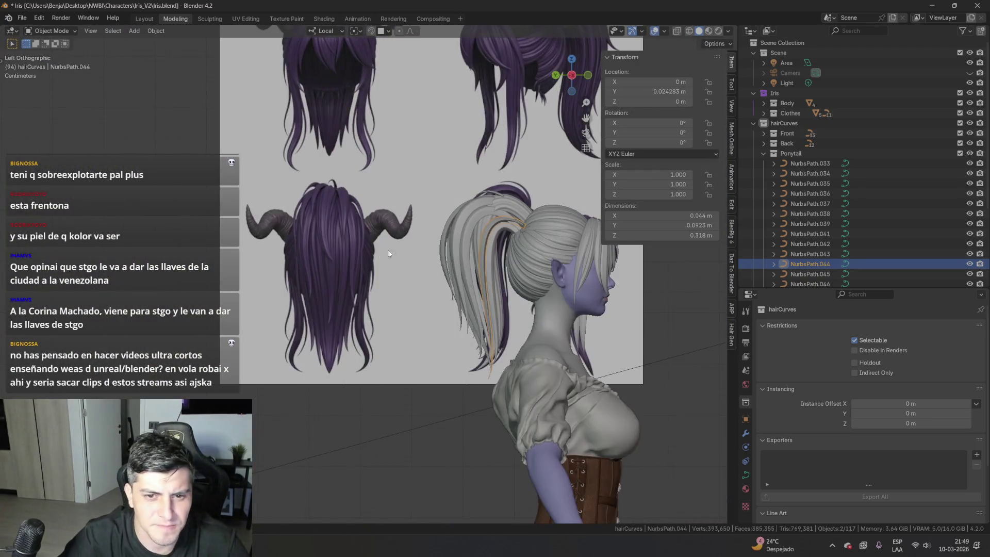
click(436, 238)
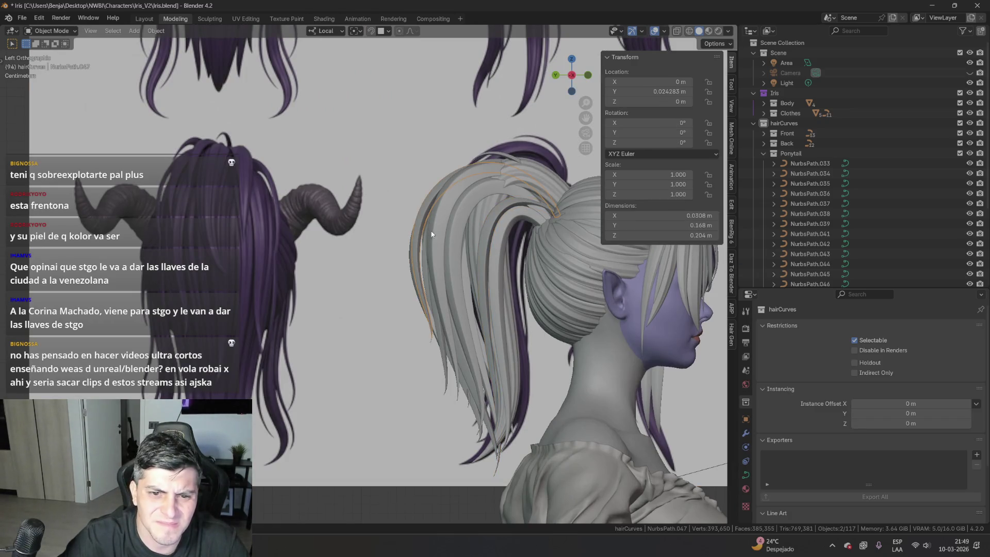
key(g)
right_click(451, 213)
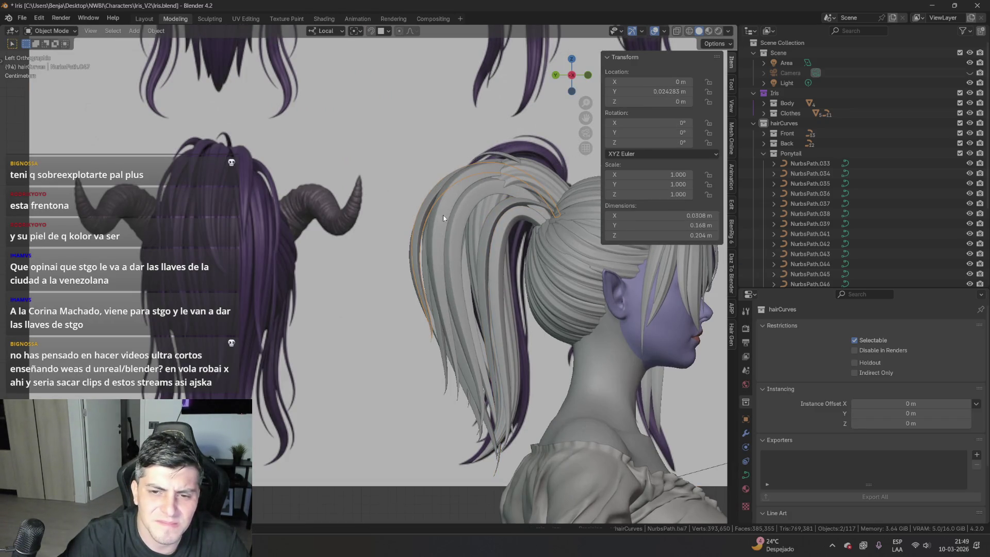
key(r)
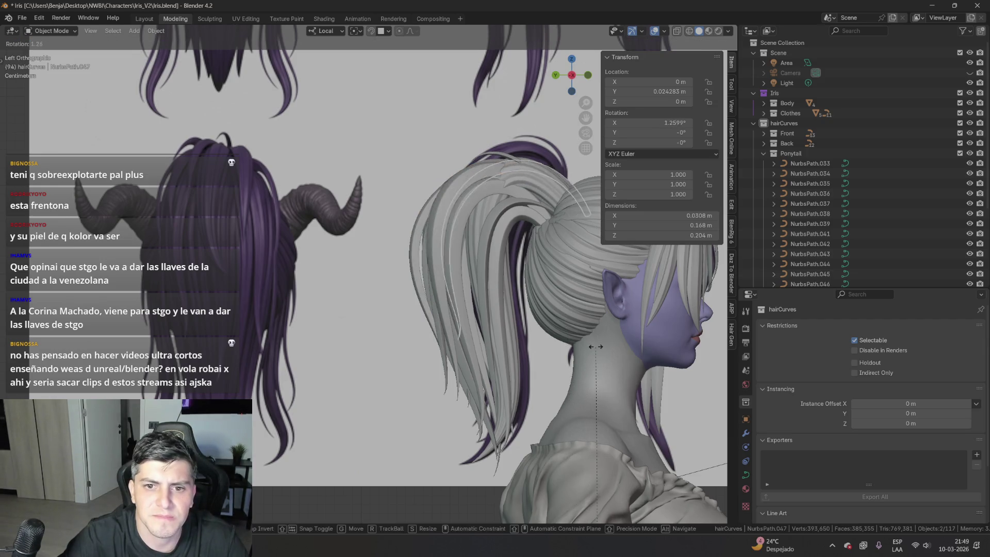
click(578, 347)
- Raise one strand control point to about Z 1.563 m and turn on X-Ray
key(Tab)
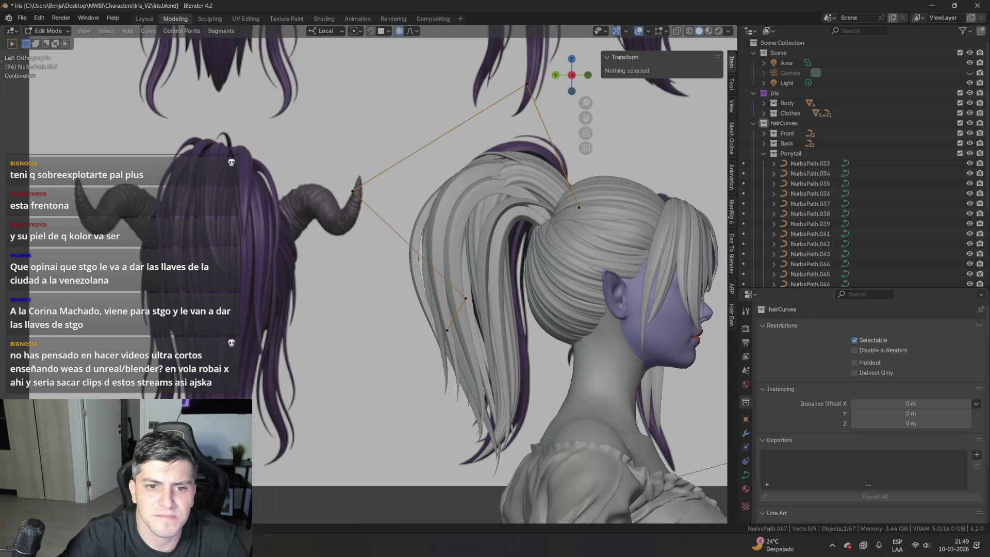
click(409, 263)
key(g)
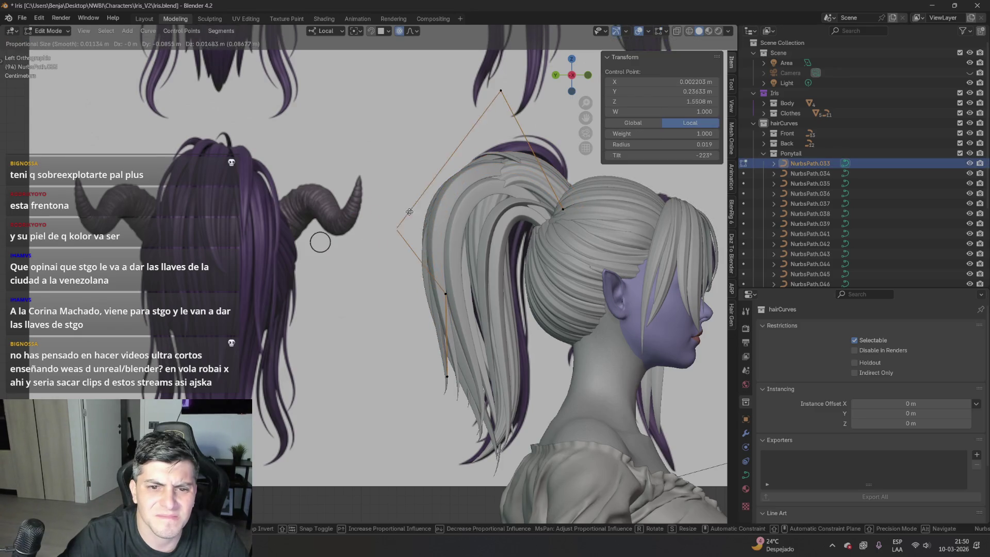
click(401, 201)
click(677, 32)
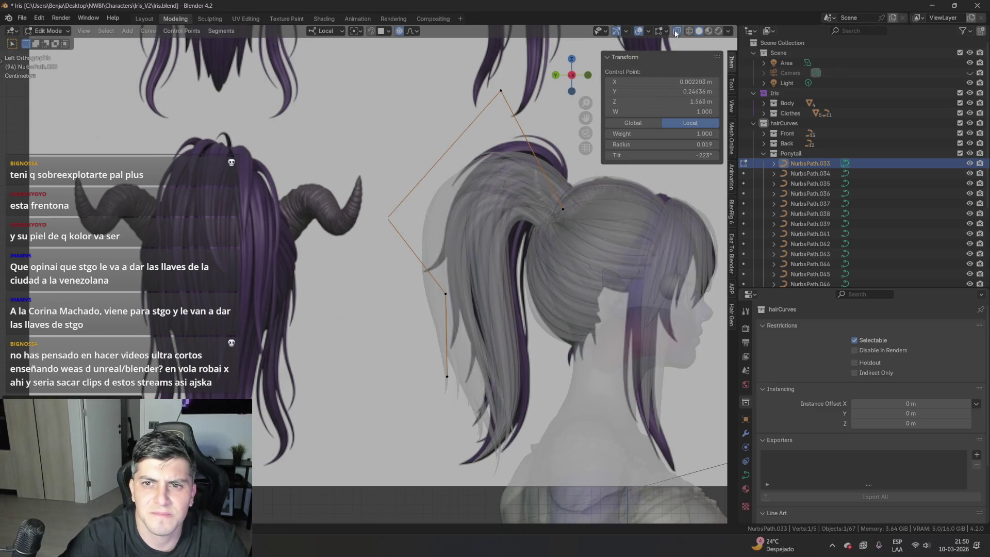
- Shift the lower segment's two points, then the whole NurbsPath.038 strand, up and right
scroll(402, 259, up, 2)
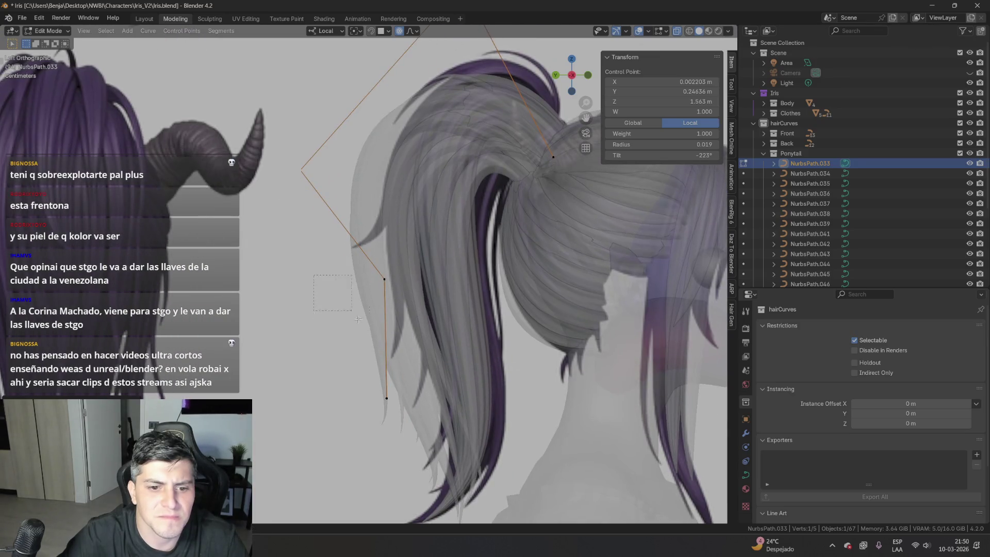
drag(342, 300, 412, 413)
key(g)
click(460, 411)
key(l)
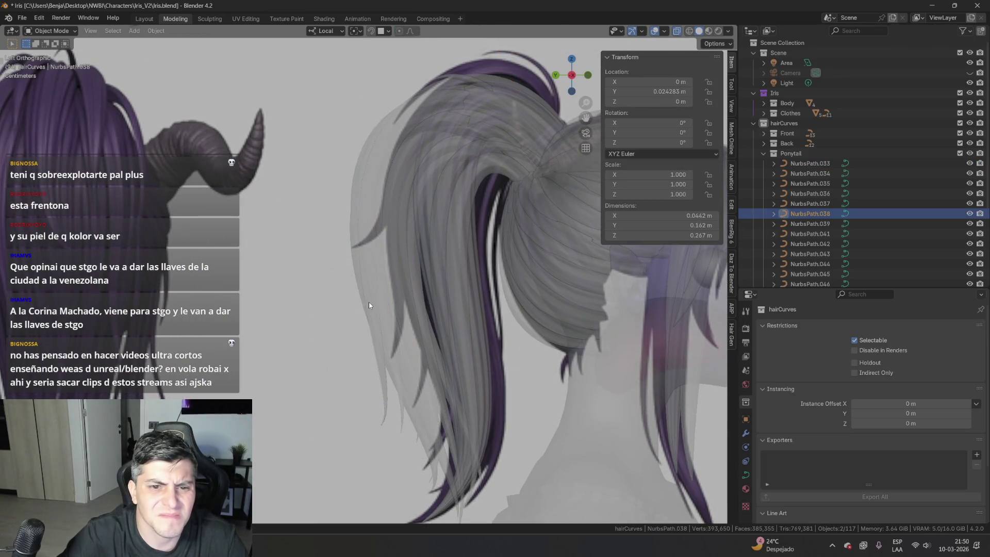
key(g)
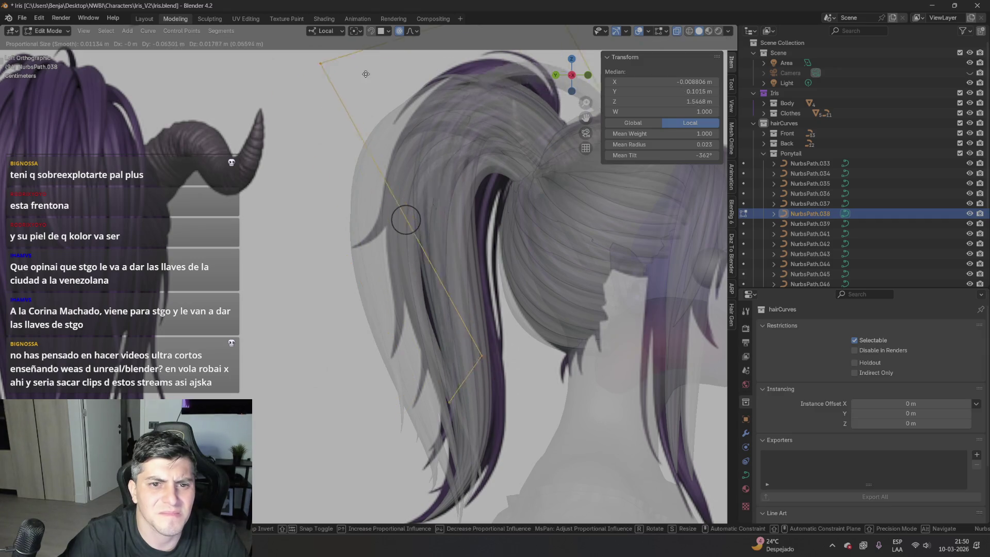
click(357, 102)
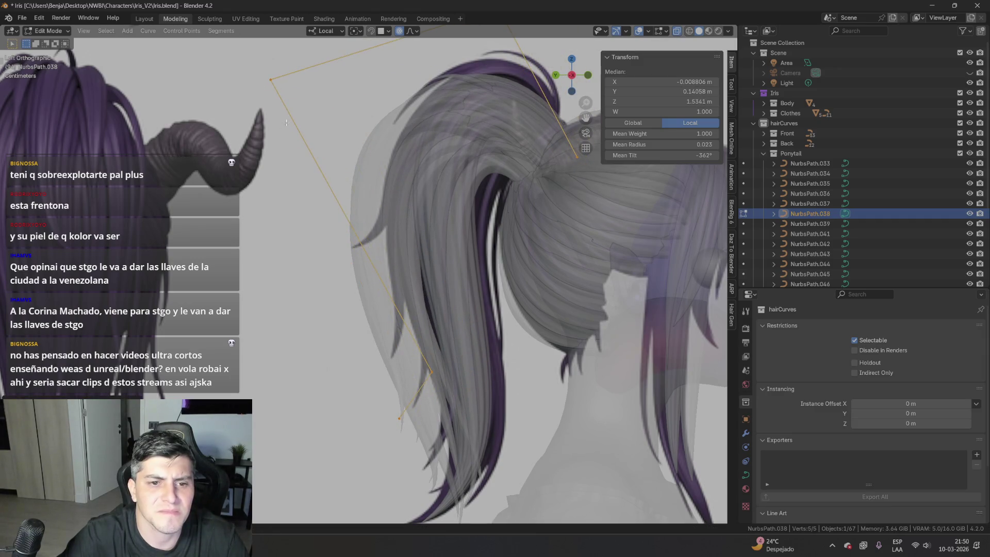
- Reposition NurbsPath.038's top, lower and end control points to hug the back of the head
click(271, 80)
key(g)
click(338, 85)
click(435, 372)
key(g)
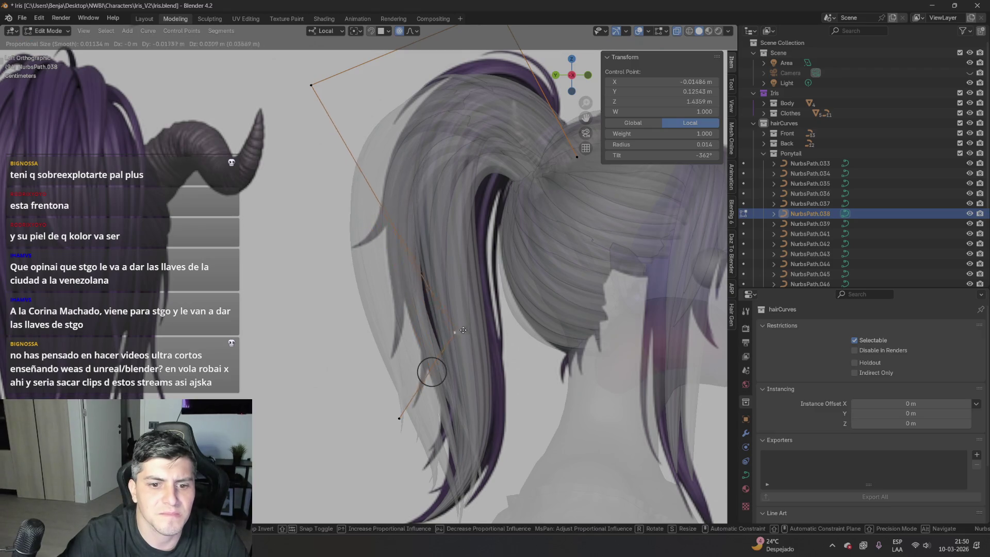
click(466, 341)
click(399, 418)
key(g)
click(419, 405)
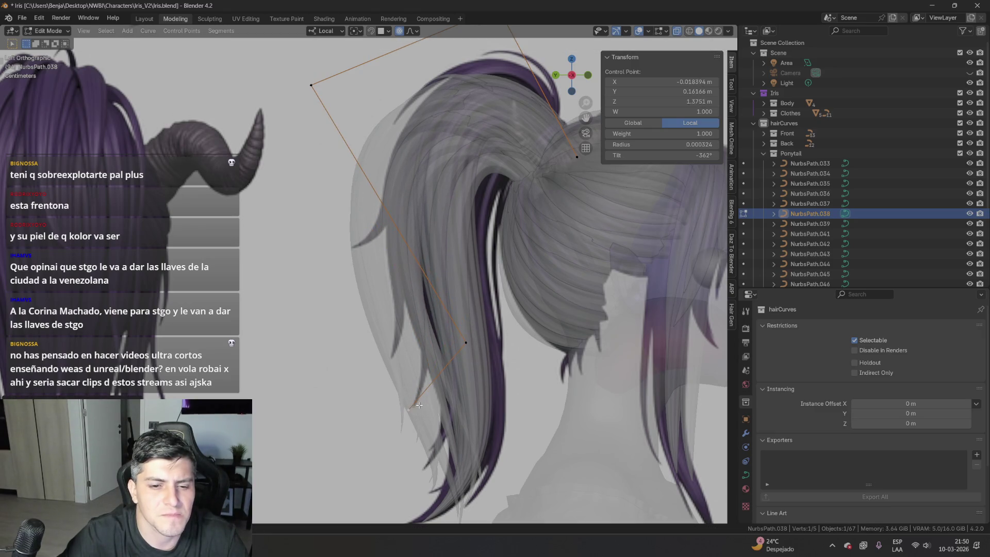
- Move NurbsPath.037's top points right and pull its tip further down
key(alt+q)
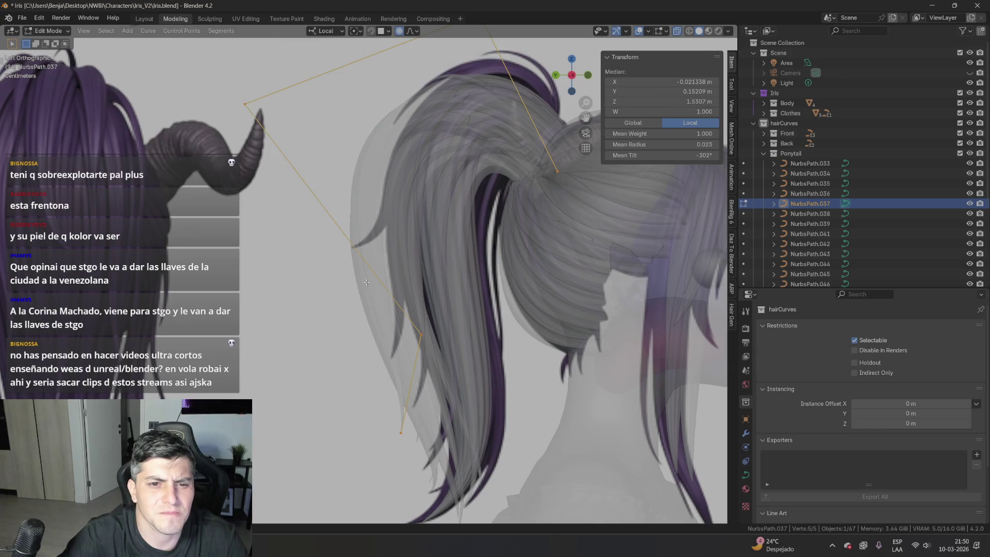
click(242, 94)
key(g)
click(367, 116)
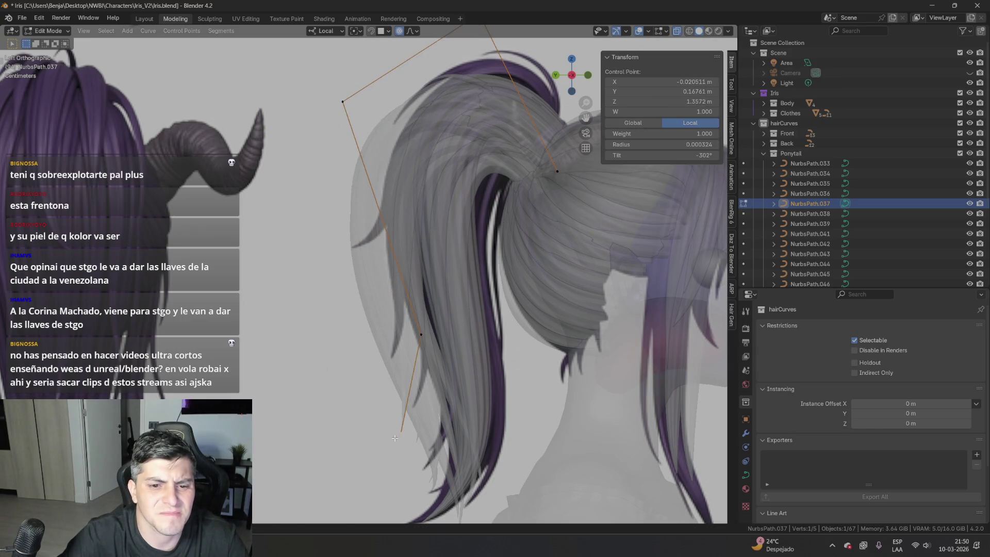
key(g)
shift+middle_drag(456, 433, 421, 345)
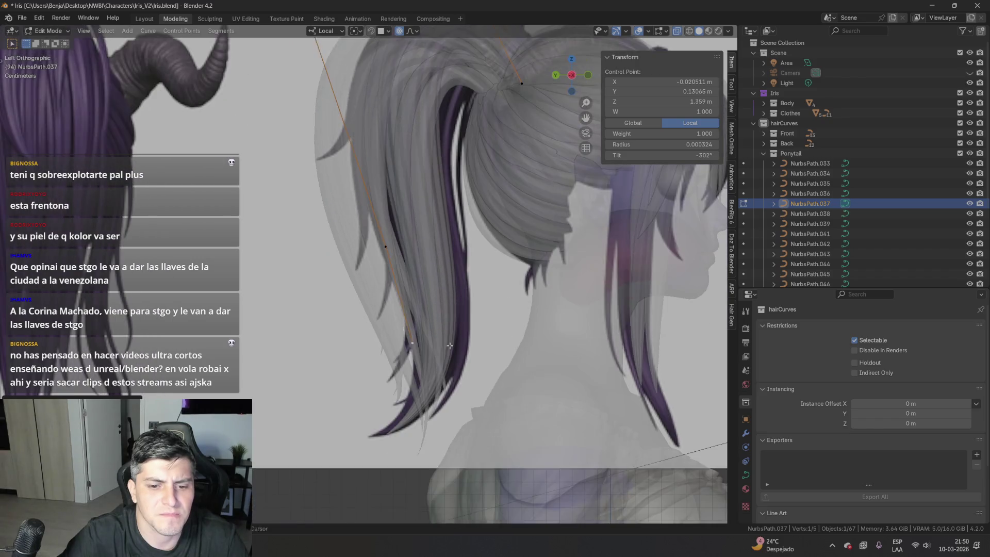
click(370, 273)
- Adjust more NurbsPath.037 points with proportional falloff, including one near the ponytail top
click(385, 247)
key(g)
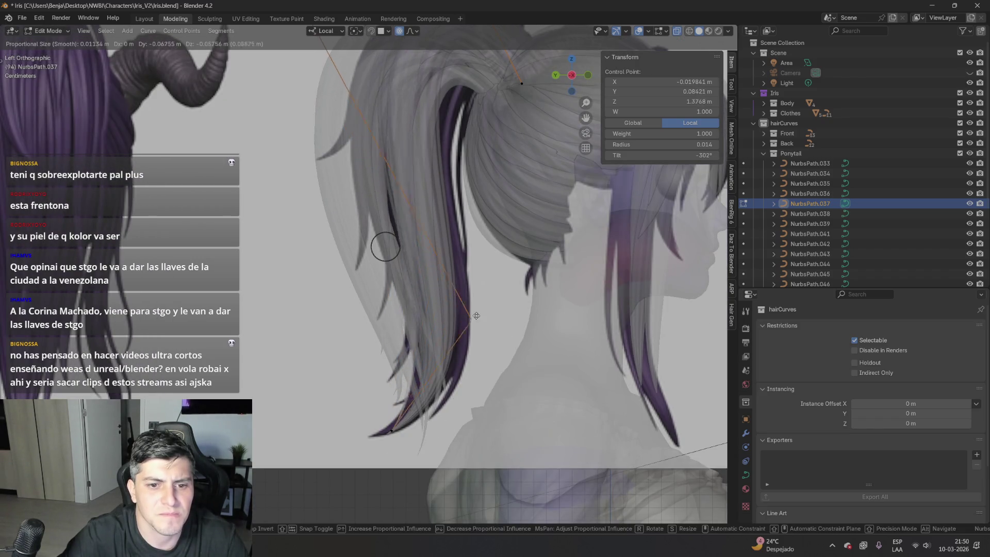
click(472, 314)
shift+middle_drag(472, 314, 487, 493)
click(320, 192)
key(g)
click(316, 210)
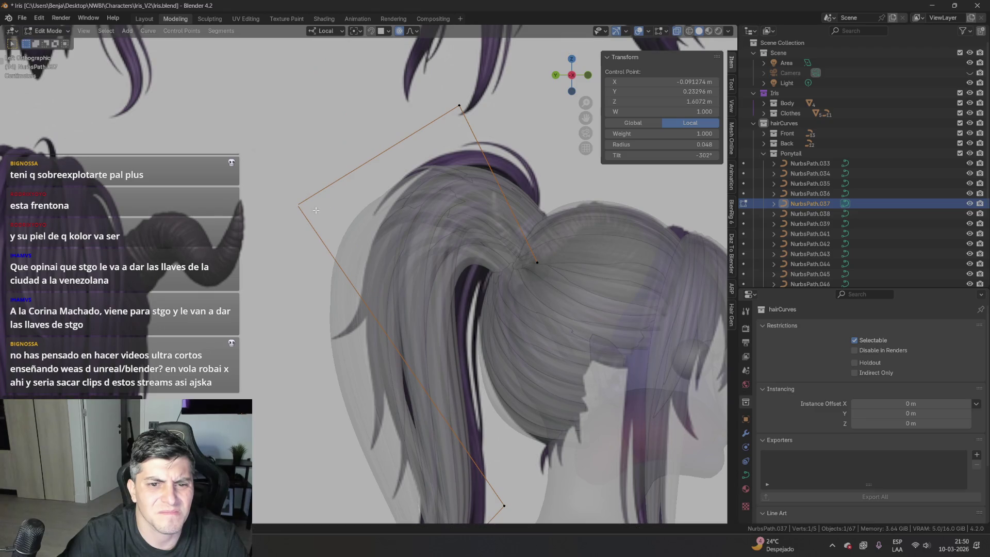
- Frame the ponytail and drop a NurbsPath.048 control point further back
key(l)
key(KP_Decimal)
click(182, 101)
key(g)
click(290, 139)
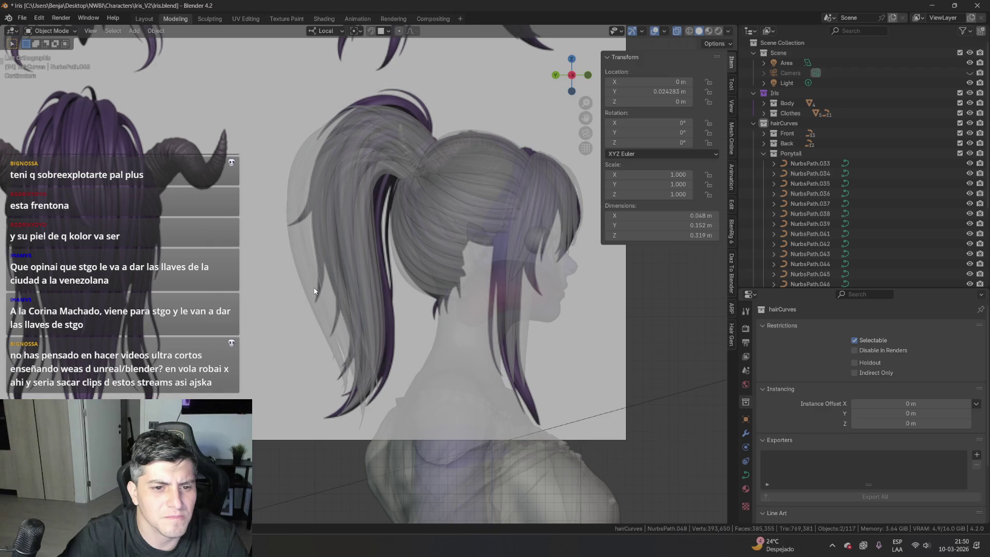
- Move points on NurbsPath.045 and NurbsPath.047 with proportional falloff
key(l)
key(g)
click(206, 155)
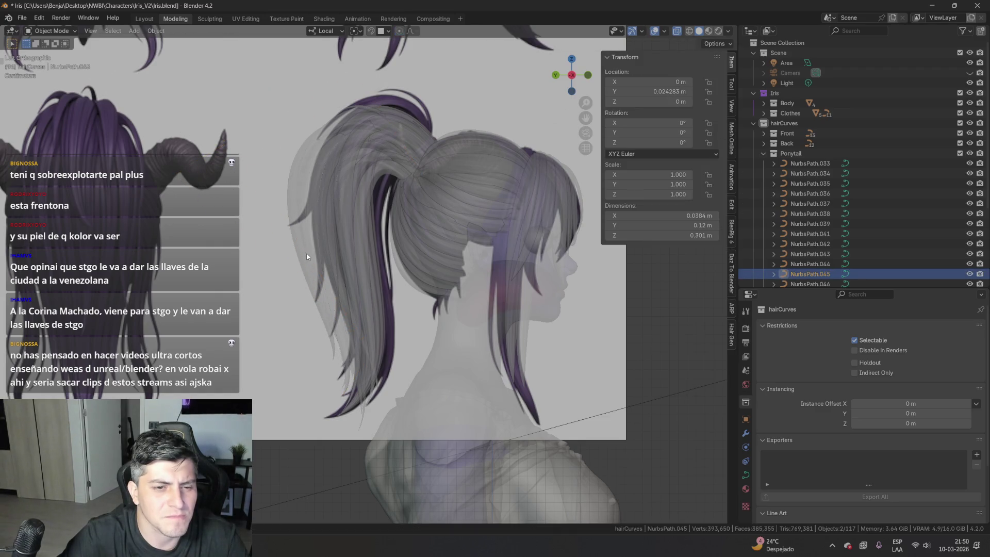
click(235, 143)
key(g)
click(288, 144)
key(g)
click(283, 152)
- Step through strands NurbsPath.036 and .041, and reshape NurbsPath.039's control points
key(Tab)
click(305, 238)
key(Tab)
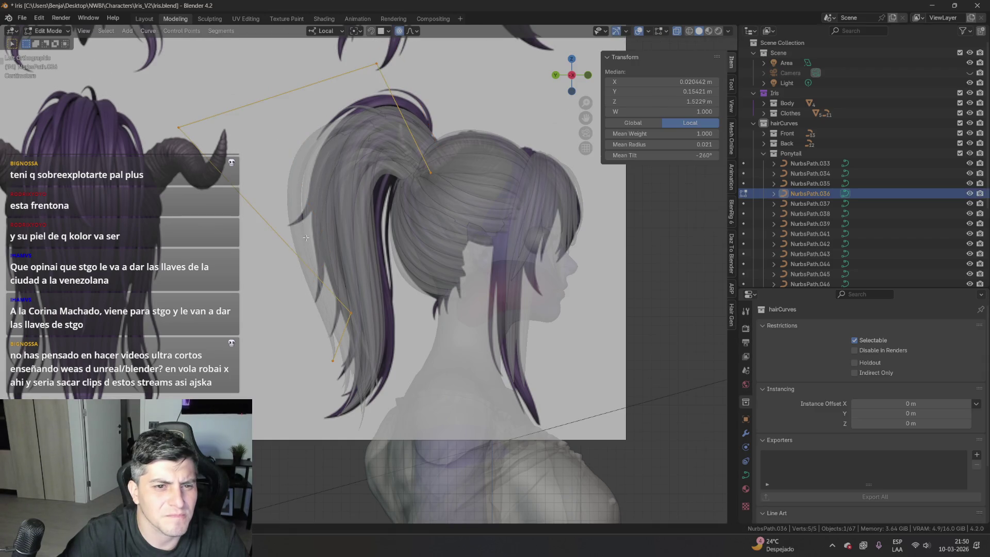
key(Tab)
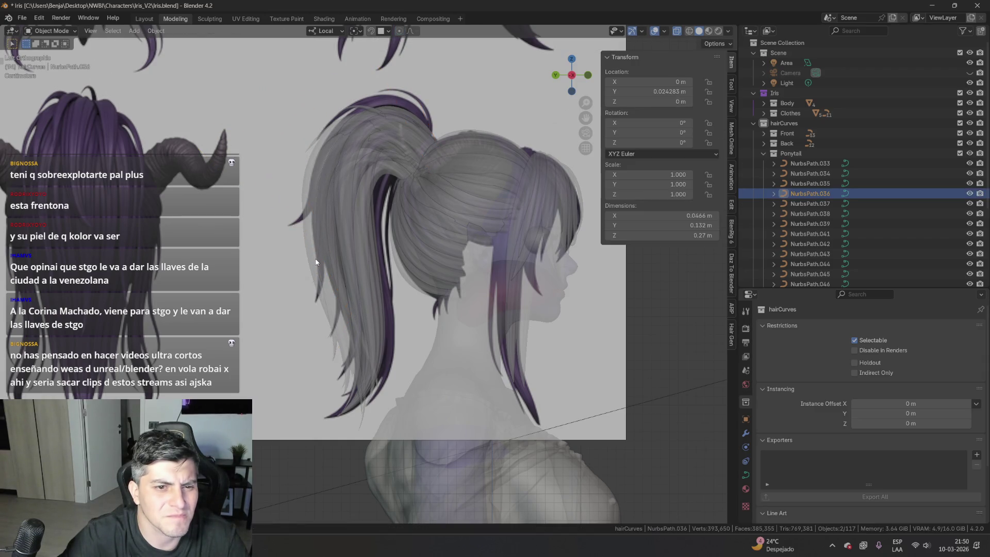
click(318, 272)
key(Tab)
- Open NurbsPath.033 for point editing, orbit to the back of the head and turn X-Ray off
key(Tab)
key(Tab)
key(g)
click(302, 209)
key(Tab)
click(302, 202)
key(Tab)
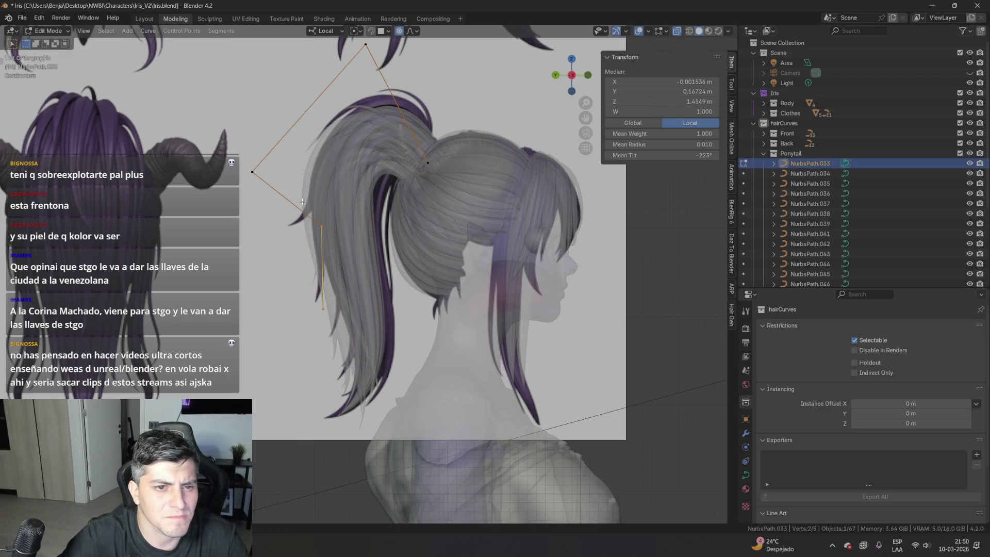
click(264, 180)
middle_drag(265, 180, 665, 22)
click(677, 31)
mouse_move(495, 119)
middle_down()
mouse_move(449, 126)
mouse_move(471, 114)
mouse_move(380, 168)
mouse_move(397, 336)
mouse_move(383, 245)
middle_up()
- From above, pull a NurbsPath.037 control point with proportional falloff
scroll(380, 168, up, 3)
click(397, 336)
key(Tab)
click(384, 246)
scroll(428, 306, up, 2)
middle_drag(428, 306, 476, 341)
key(Tab)
click(434, 238)
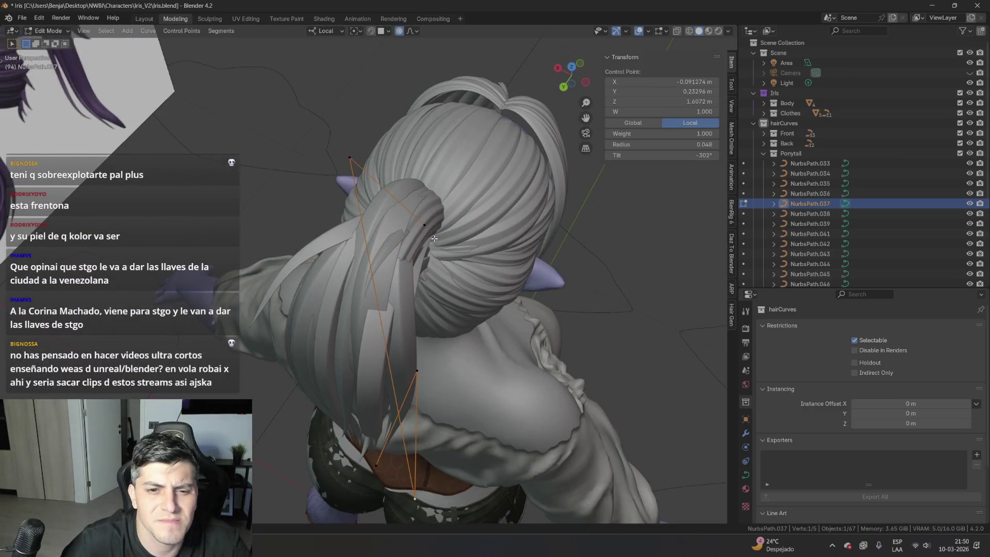
key(g)
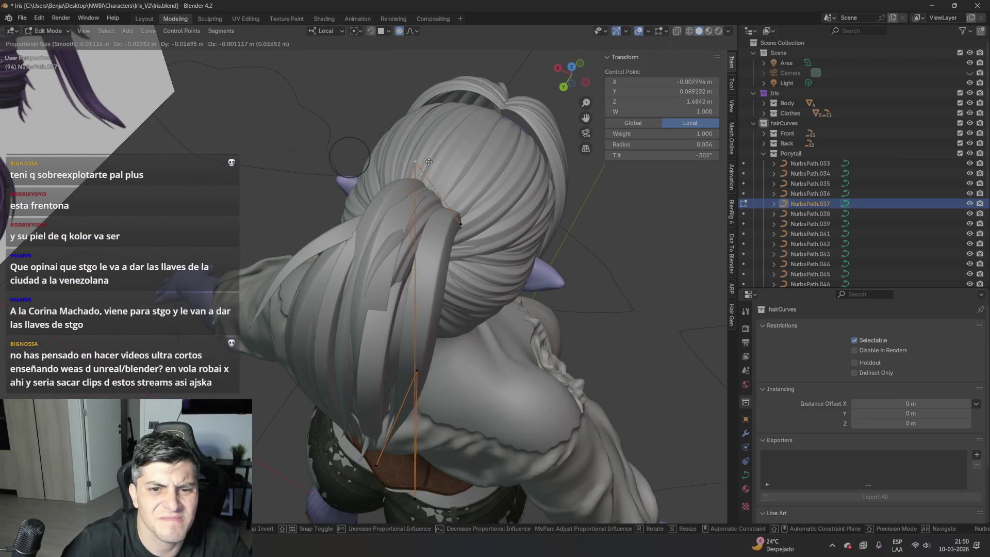
click(450, 212)
mouse_move(450, 212)
middle_down()
mouse_move(443, 170)
mouse_move(428, 227)
middle_up()
- Open strand NurbsPath.038's control points and orbit to view the ponytail from behind
key(Tab)
click(423, 224)
click(423, 227)
key(Tab)
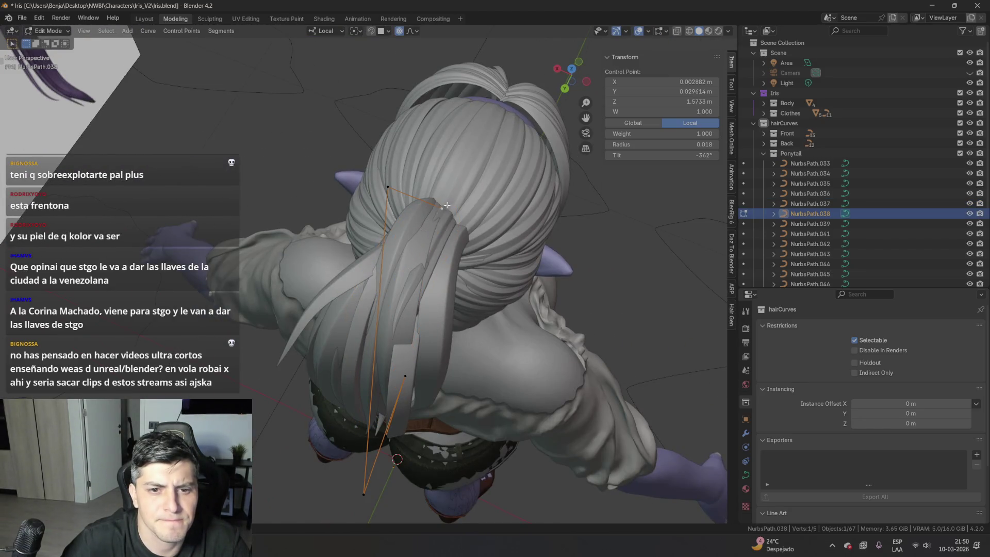
middle_drag(510, 246, 539, 308)
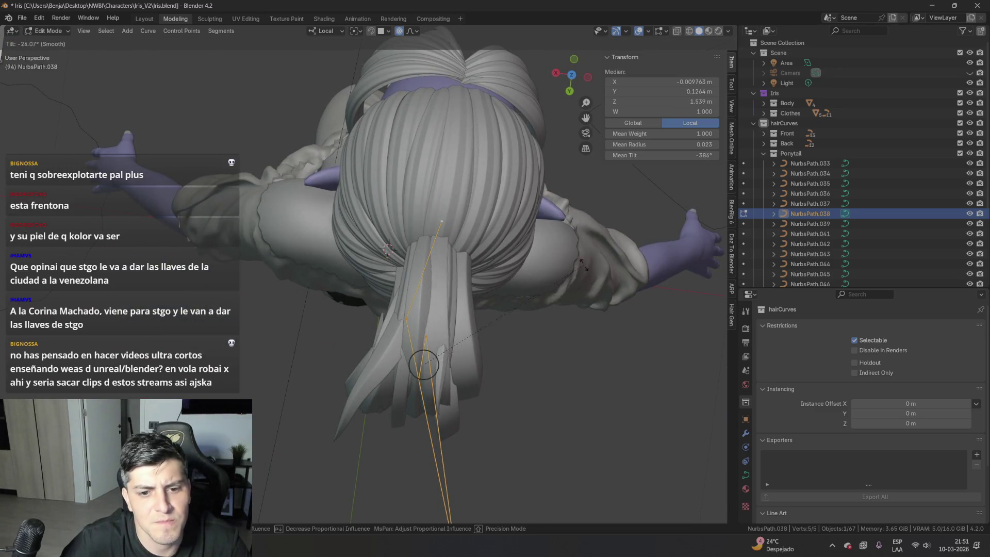
click(550, 404)
mouse_move(550, 403)
middle_down()
mouse_move(490, 258)
mouse_move(464, 227)
mouse_move(472, 187)
middle_up()
- Move NurbsPath.038's tip point with proportional falloff to Z 1.7057 m
click(480, 234)
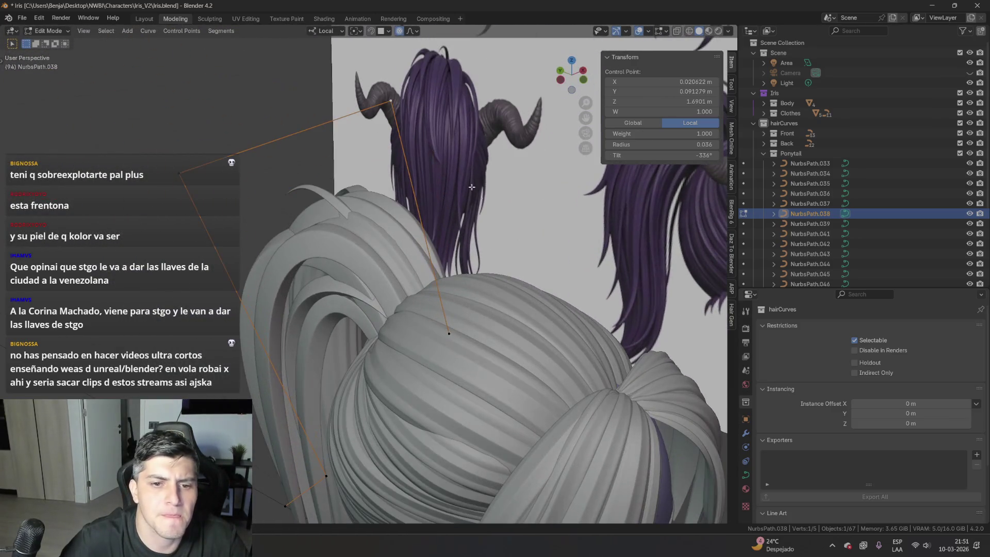
key(g)
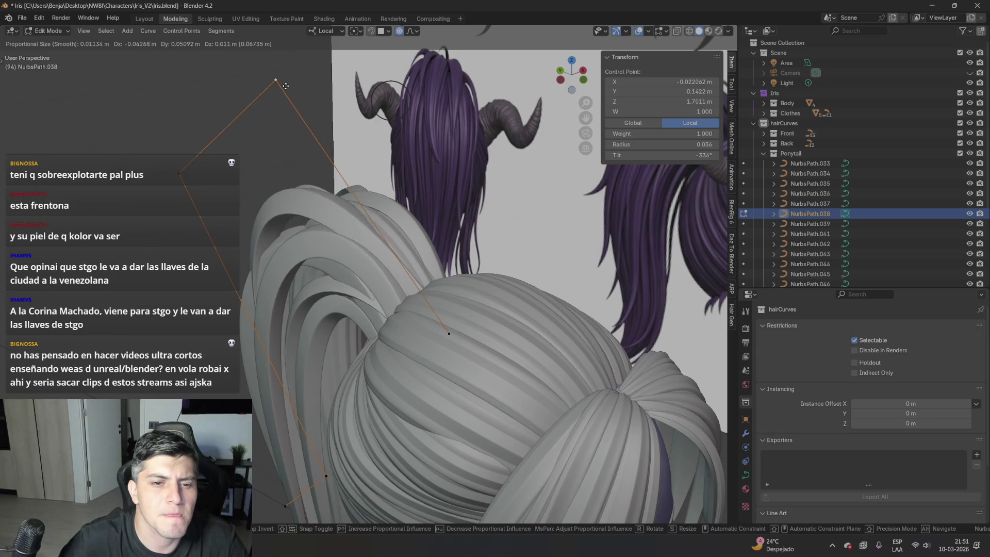
alt+middle_drag(288, 88, 514, 133)
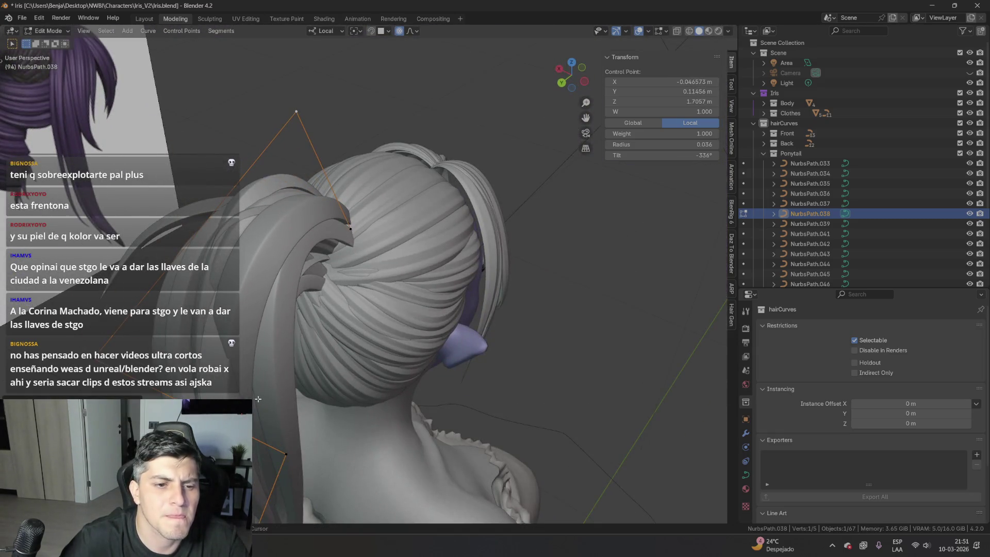
middle_drag(258, 398, 334, 243)
key(g)
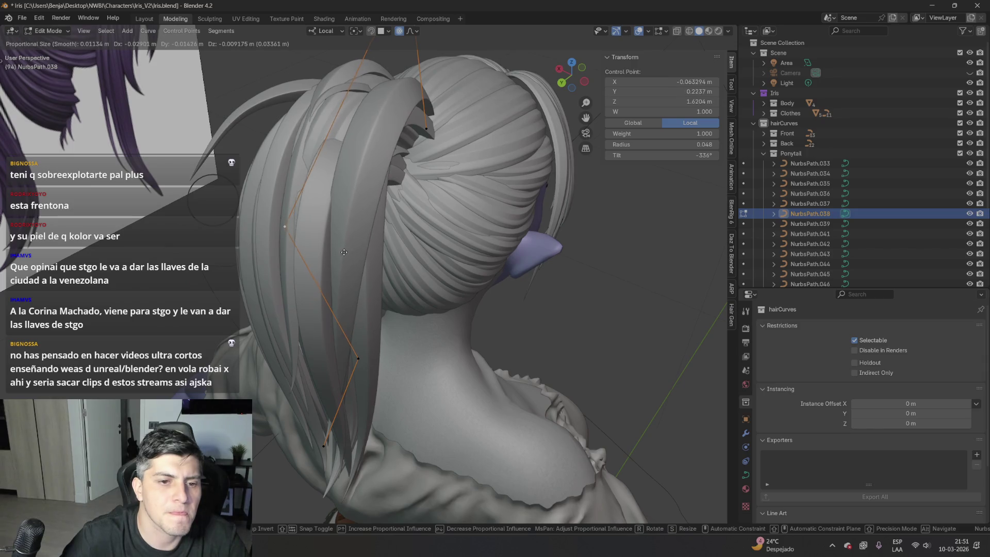
alt+middle_drag(358, 353, 372, 347)
click(357, 389)
middle_drag(357, 388, 425, 404)
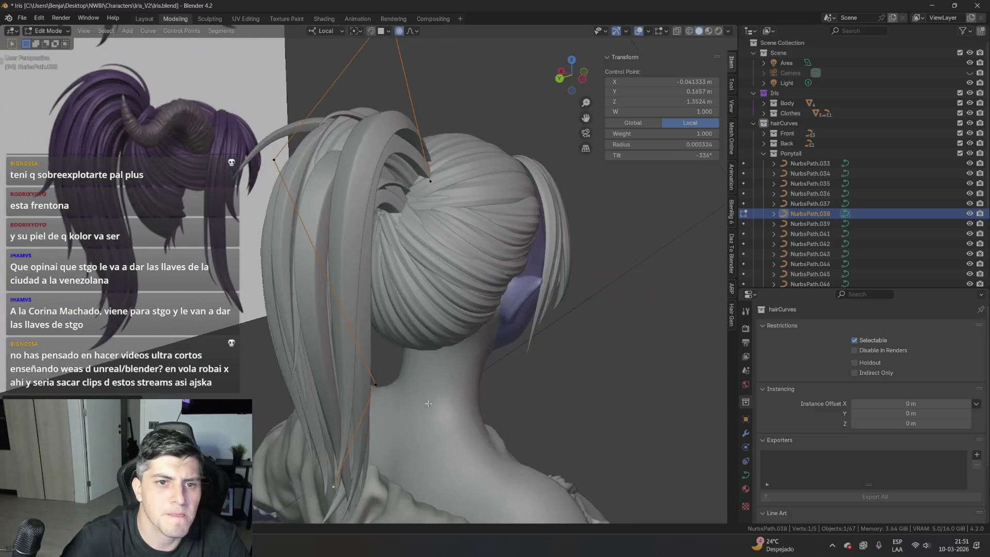
- Twist NurbsPath.038 around its length both ways with Ctrl+T, then deselect
key(ctrl+t)
mouse_move(423, 312)
middle_down()
mouse_move(475, 150)
mouse_move(534, 191)
mouse_move(546, 227)
middle_up()
key(ctrl+t)
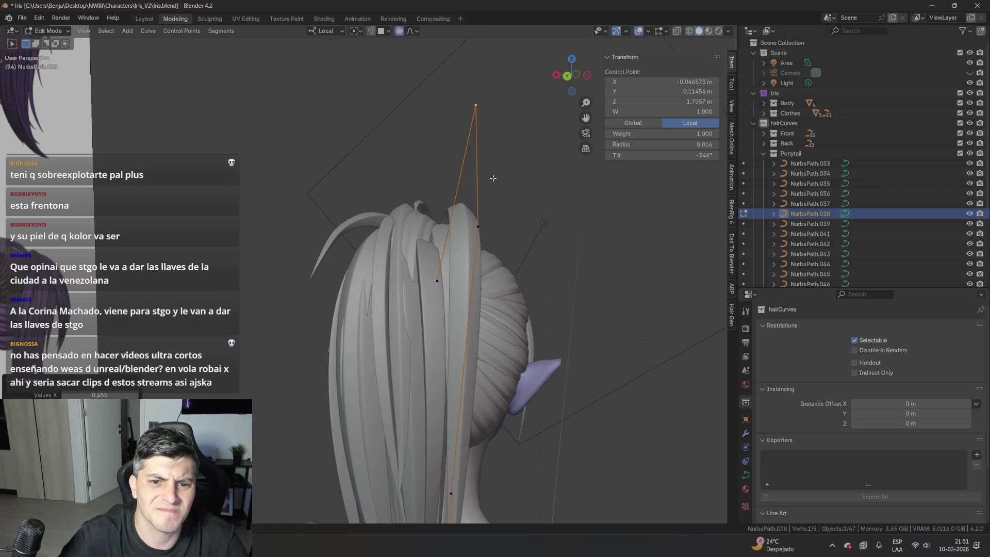
key(alt+a)
mouse_move(464, 206)
middle_down()
mouse_move(412, 300)
mouse_move(347, 333)
mouse_move(349, 313)
middle_up()
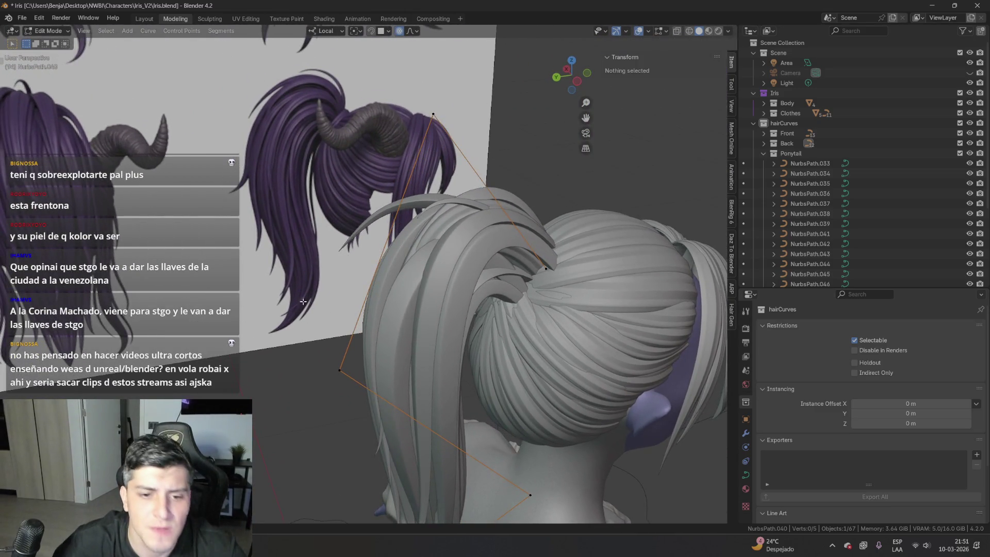
- Raise NurbsPath.041's top control point with falloff and twist the strand
key(a)
mouse_move(403, 335)
middle_down()
mouse_move(444, 305)
mouse_move(407, 290)
middle_up()
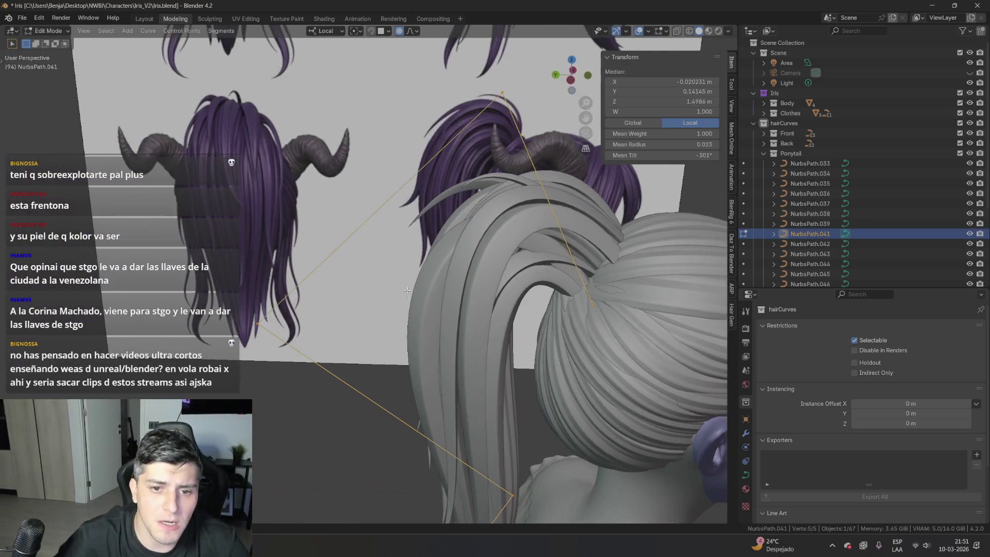
click(511, 106)
key(g)
click(547, 36)
mouse_move(547, 36)
middle_down()
mouse_move(446, 313)
mouse_move(521, 336)
middle_up()
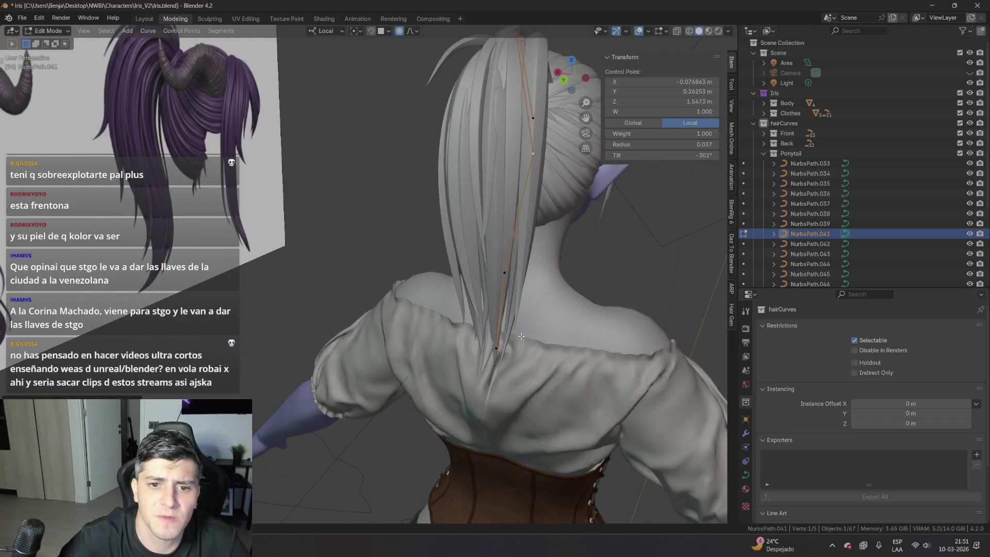
key(ctrl+t)
- Adjust a control point on strand NurbsPath.047, then leave point editing
middle_drag(586, 161, 487, 258)
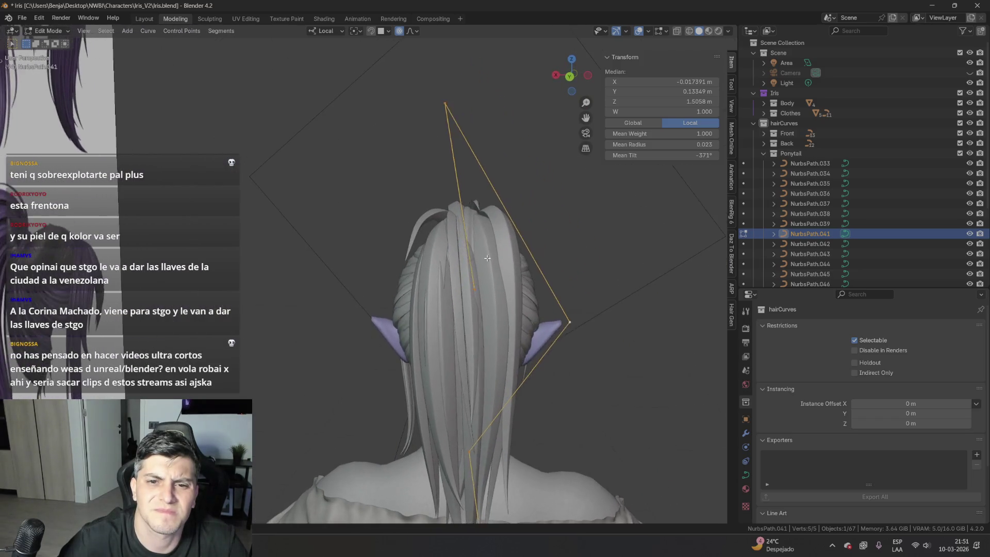
click(487, 257)
scroll(488, 249, up, 2)
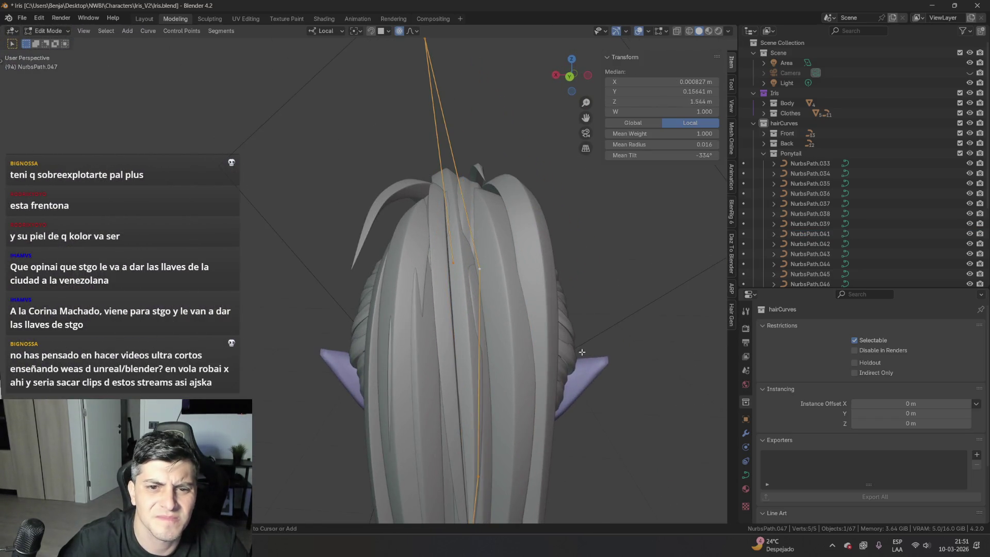
mouse_move(448, 277)
middle_down()
mouse_move(386, 326)
mouse_move(477, 308)
middle_up()
click(386, 326)
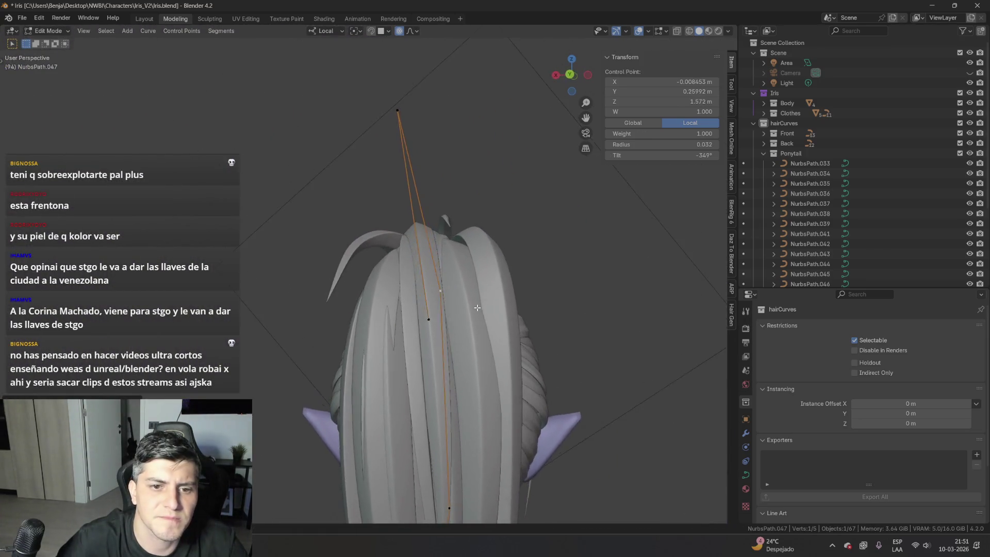
key(Tab)
- Twist strand NurbsPath.033 so its flat ribbon follows the back of the head
click(435, 360)
key(a)
middle_drag(435, 360, 464, 308)
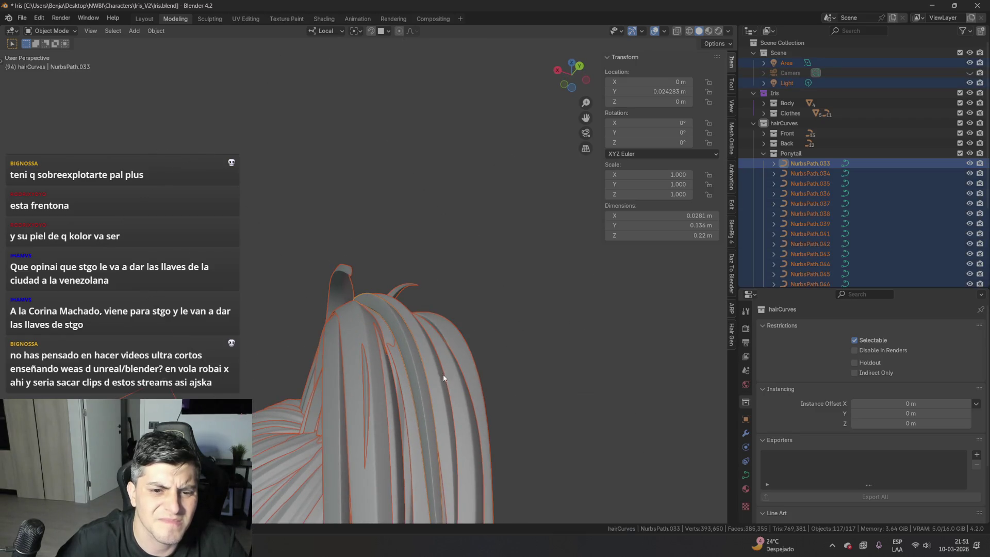
key(Tab)
key(Tab)
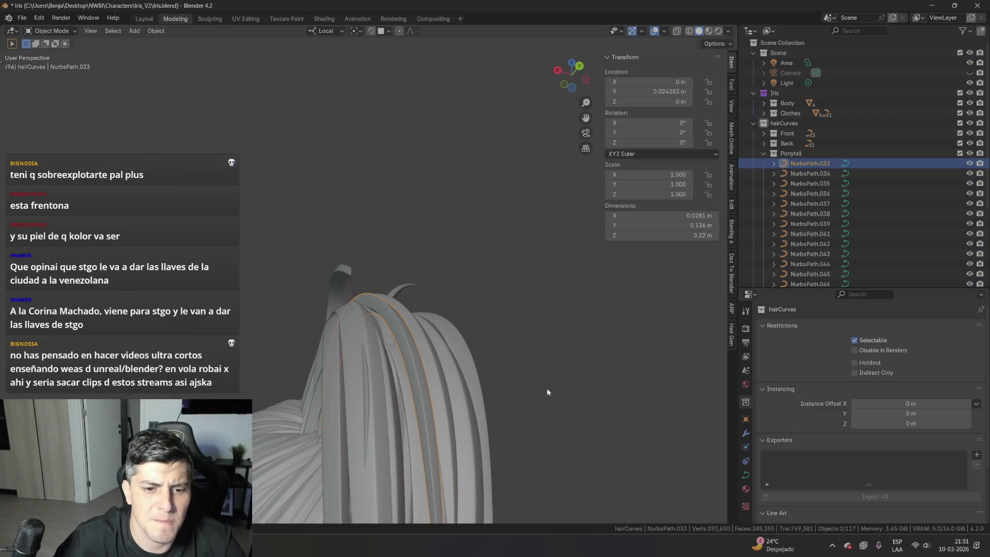
key(Tab)
key(ctrl+t)
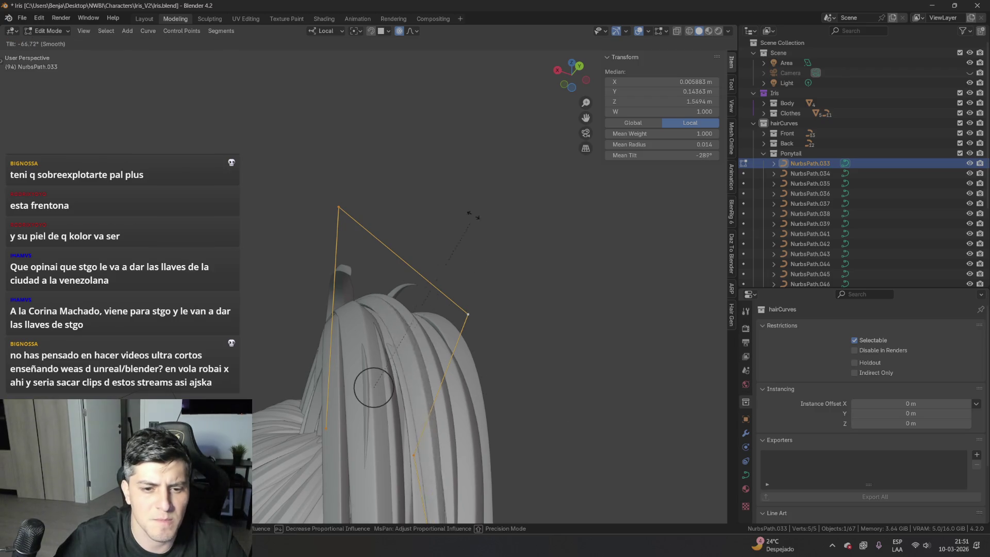
click(391, 204)
middle_drag(392, 206, 499, 441)
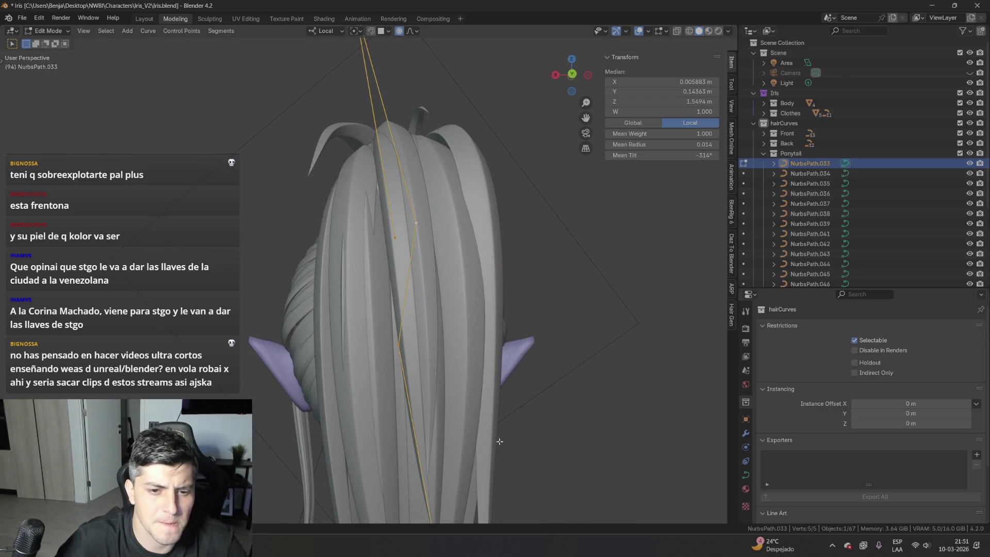
click(487, 516)
- Taper NurbsPath.033's end point to a tip at Z 1.4078 m, return to object mode, and select NurbsPath.046
middle_drag(488, 517, 320, 165)
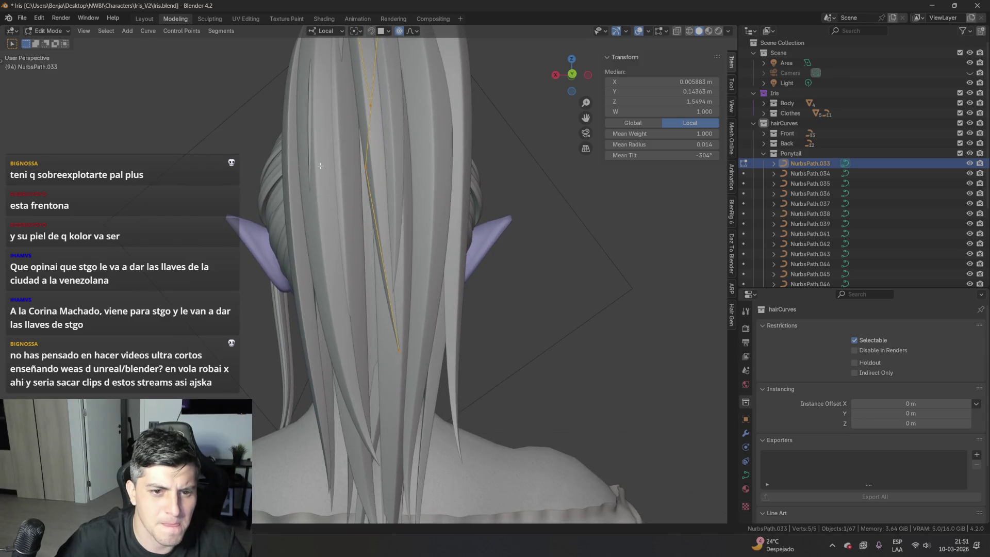
drag(400, 350, 379, 349)
mouse_move(379, 348)
middle_down()
mouse_move(402, 392)
mouse_move(453, 431)
mouse_move(513, 432)
mouse_move(343, 142)
middle_up()
key(alt+a)
key(Tab)
click(355, 196)
mouse_move(354, 196)
middle_down()
mouse_move(227, 165)
mouse_move(376, 183)
middle_up()
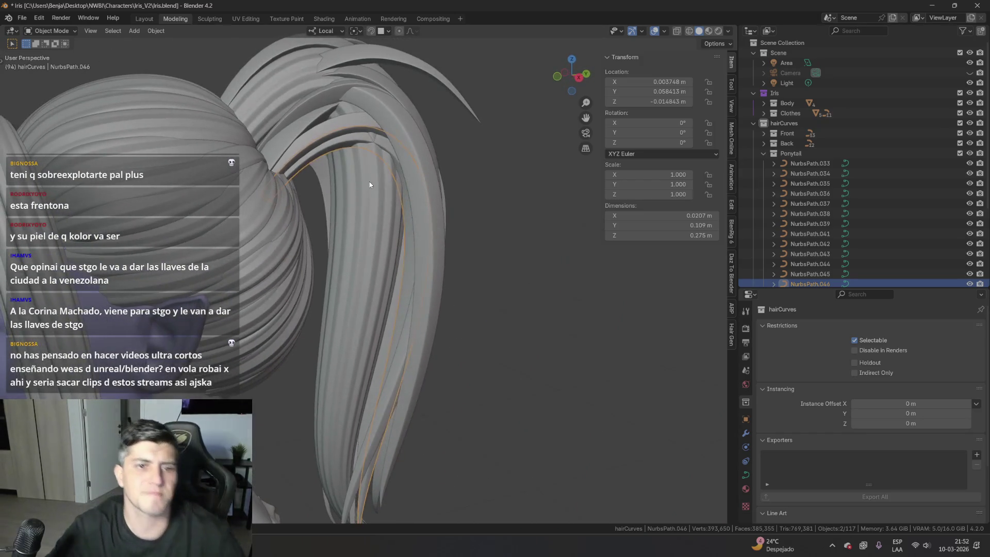
- Move NurbsPath.046's points and bottom tip with proportional falloff to follow the ponytail
key(Tab)
key(g)
click(408, 237)
mouse_move(408, 237)
middle_down()
mouse_move(490, 283)
mouse_move(351, 281)
middle_up()
click(335, 276)
drag(374, 369, 362, 372)
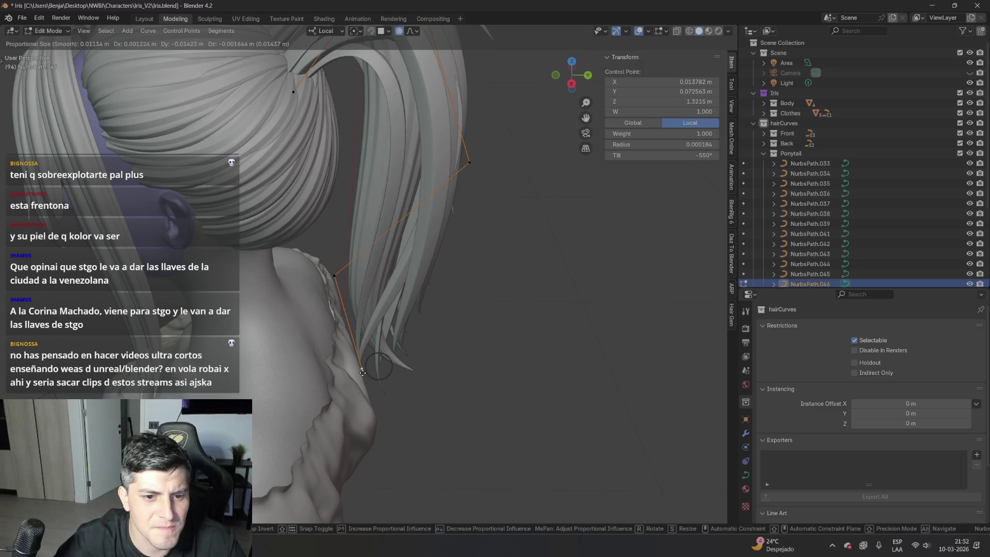
click(359, 362)
middle_drag(359, 362, 289, 155)
- Frame the selected points and exclude the Ref reference collection from the scene
key(KP_Decimal)
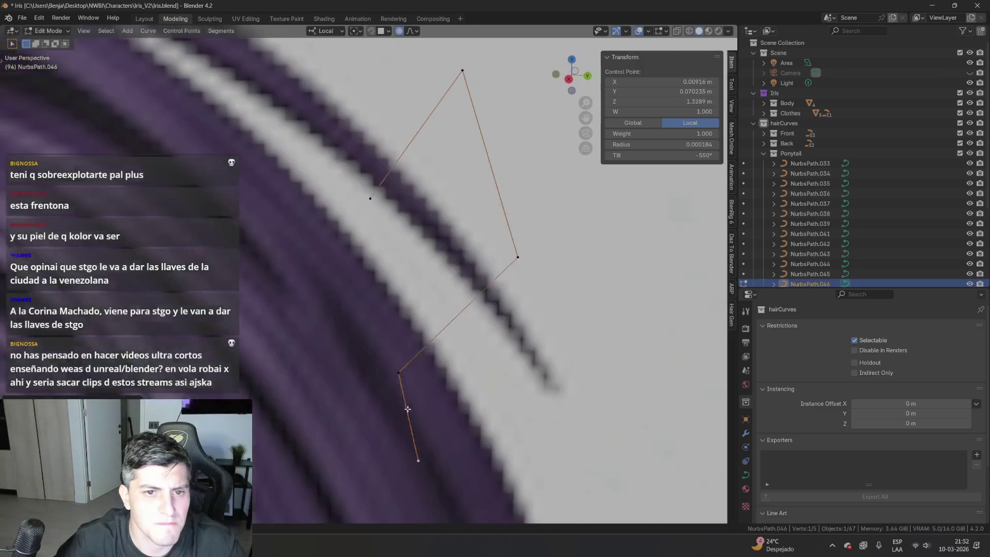
scroll(925, 261, down, 5)
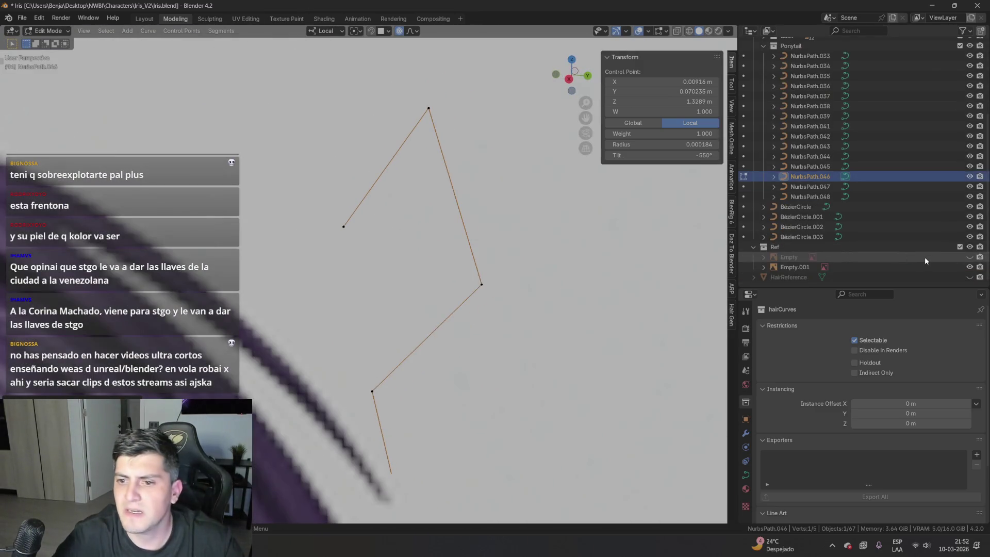
click(960, 246)
scroll(458, 232, up, 2)
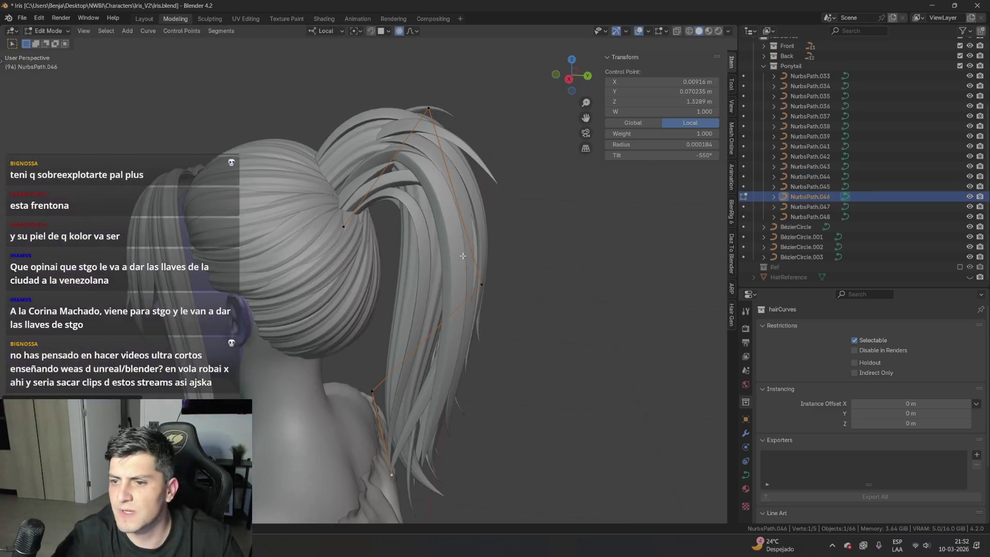
- On NurbsPath.042, move the outer bend point and pull the top point up and left
key(alt+q)
middle_drag(443, 208, 659, 220)
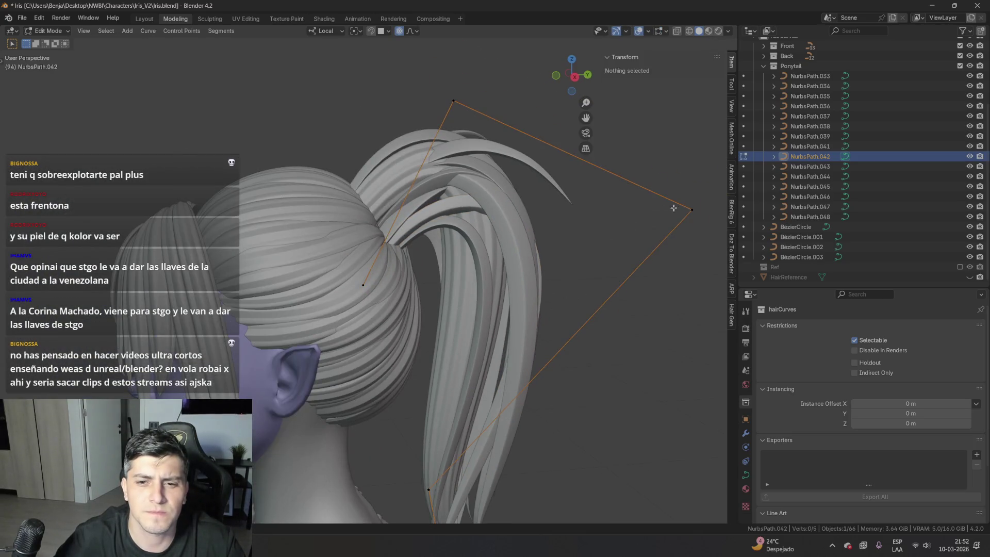
click(691, 211)
middle_drag(642, 237, 650, 299)
key(g)
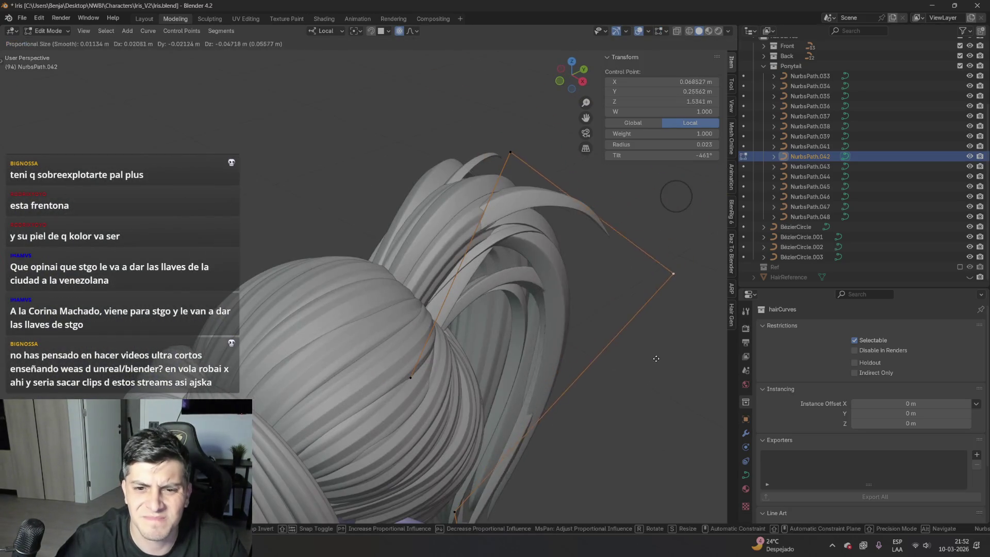
middle_drag(613, 345, 546, 276)
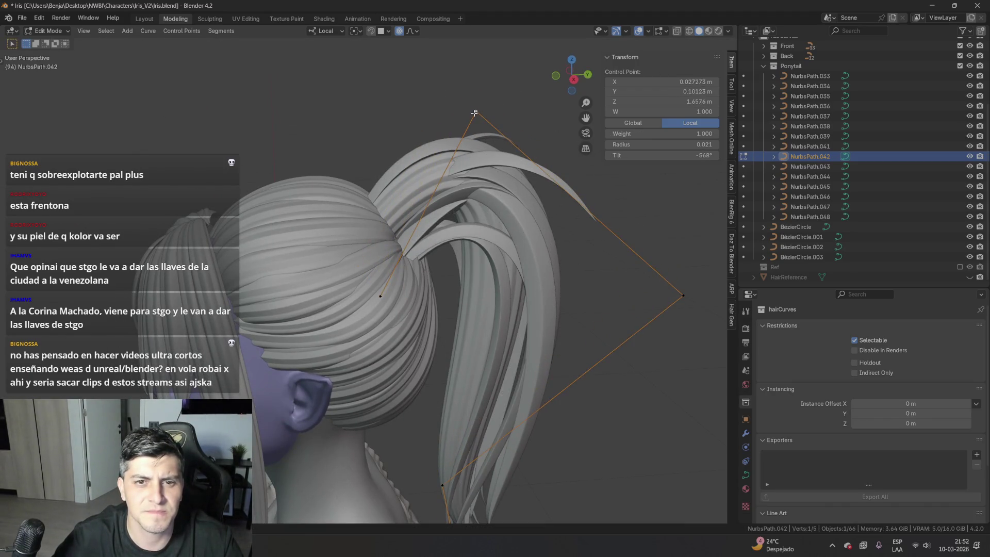
key(g)
click(459, 69)
shift+middle_drag(553, 302, 488, 204)
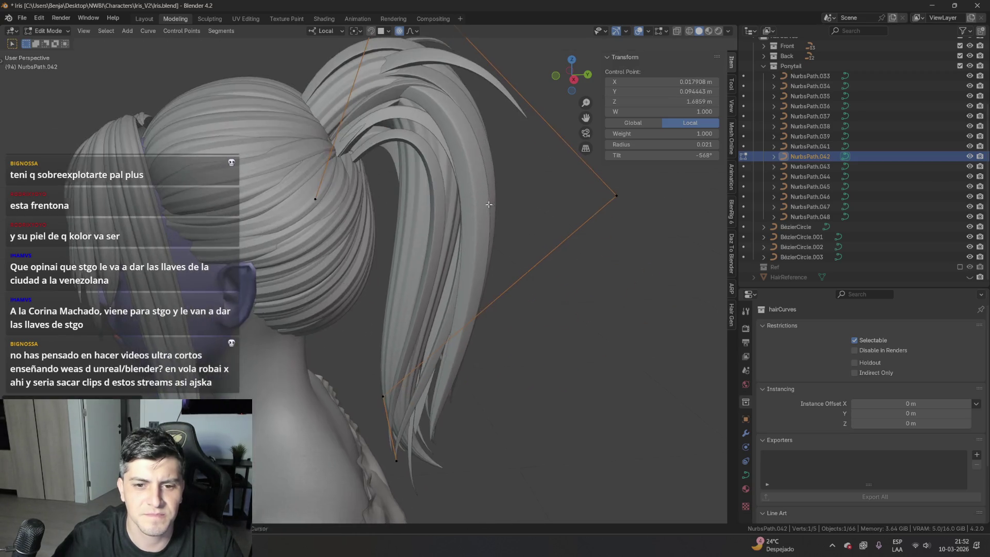
middle_drag(525, 288, 461, 337)
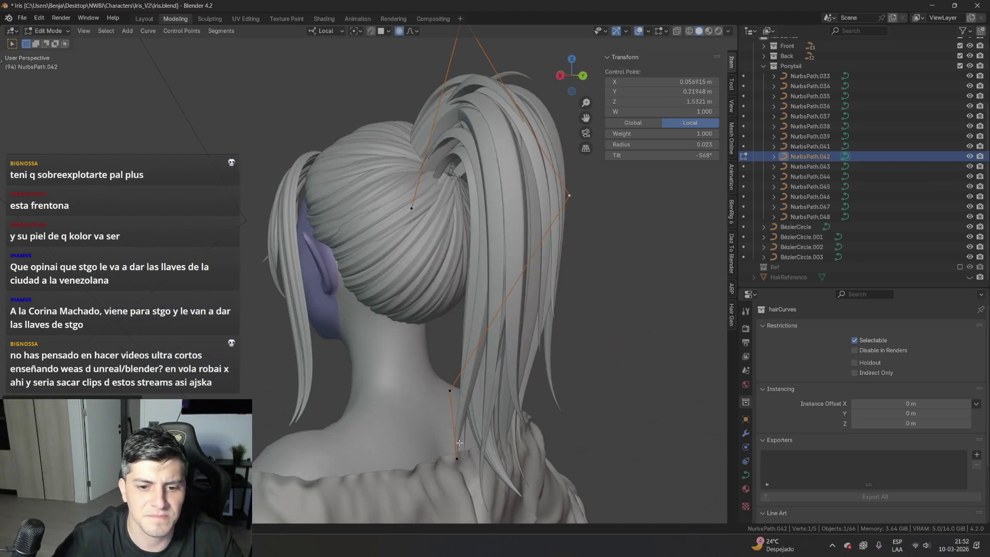
- Move NurbsPath.042's points with falloff so the strand lies along the ponytail
key(a)
middle_drag(495, 426, 570, 423)
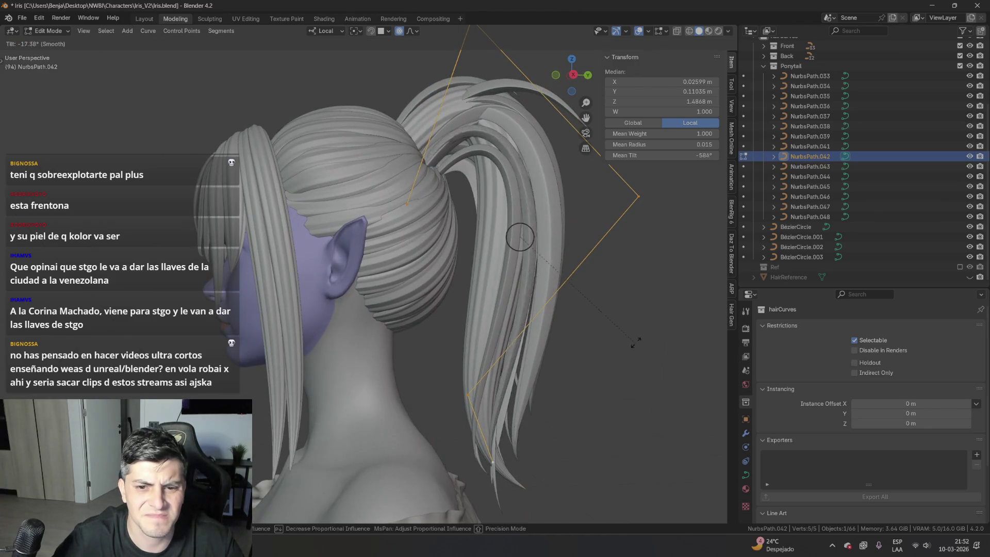
shift+middle_drag(423, 201, 417, 282)
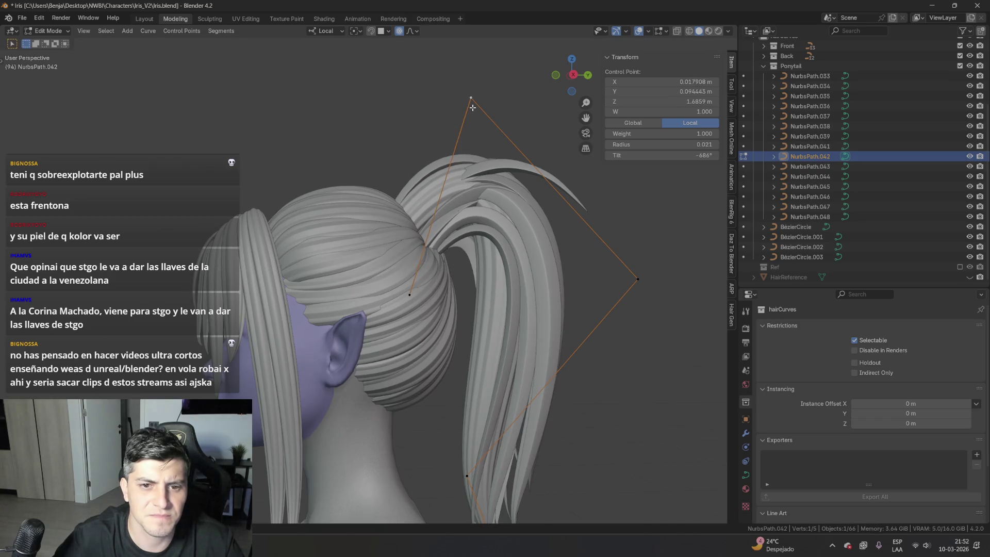
mouse_move(468, 105)
middle_down()
mouse_move(515, 199)
mouse_move(446, 334)
middle_up()
key(g)
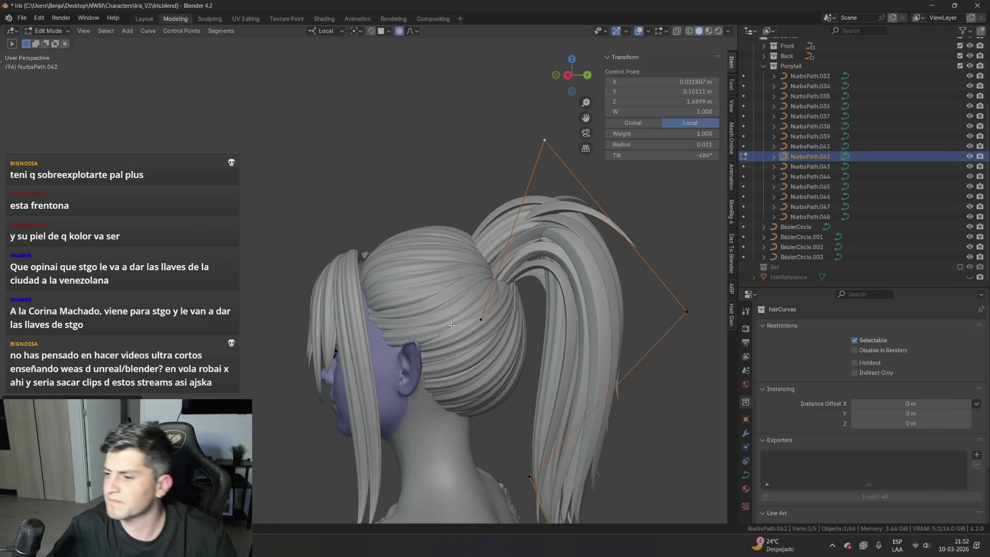
middle_drag(529, 312, 466, 186)
- Return to object mode, save Iris.blend, and select hair strand NurbsPath.036
key(Tab)
key(ctrl+s)
click(528, 196)
mouse_move(528, 196)
middle_down()
mouse_move(527, 248)
mouse_move(562, 242)
mouse_move(552, 301)
mouse_move(509, 329)
mouse_move(530, 332)
mouse_move(560, 294)
mouse_move(610, 296)
mouse_move(589, 316)
mouse_move(524, 320)
mouse_move(509, 309)
mouse_move(516, 301)
mouse_move(563, 336)
middle_up()
scroll(539, 263, down, 4)
click(545, 248)
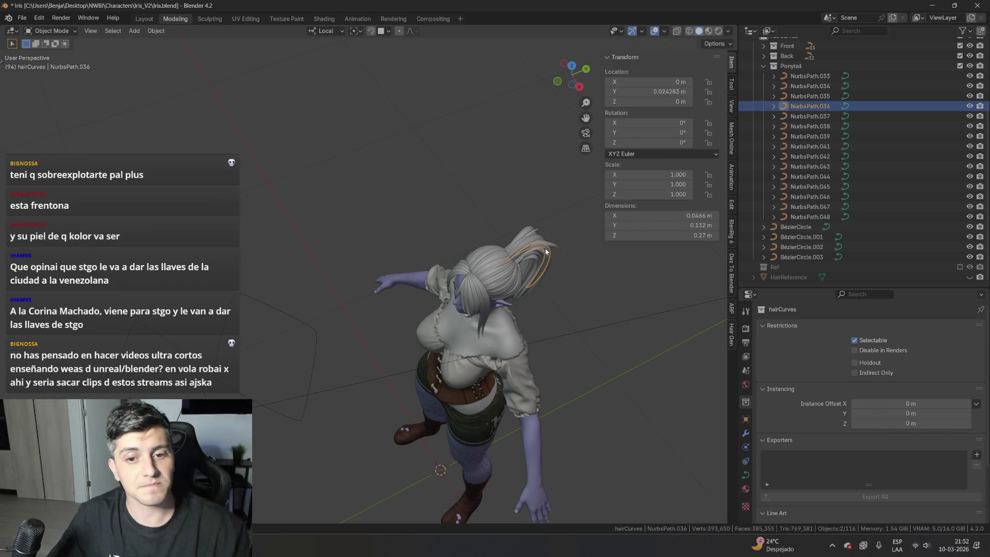
- Move NurbsPath.040 into the Ponytail collection, collapse Back, and hide NurbsPath.040
scroll(538, 240, up, 3)
middle_drag(538, 239, 503, 267)
scroll(503, 267, up, 2)
scroll(523, 229, up, 3)
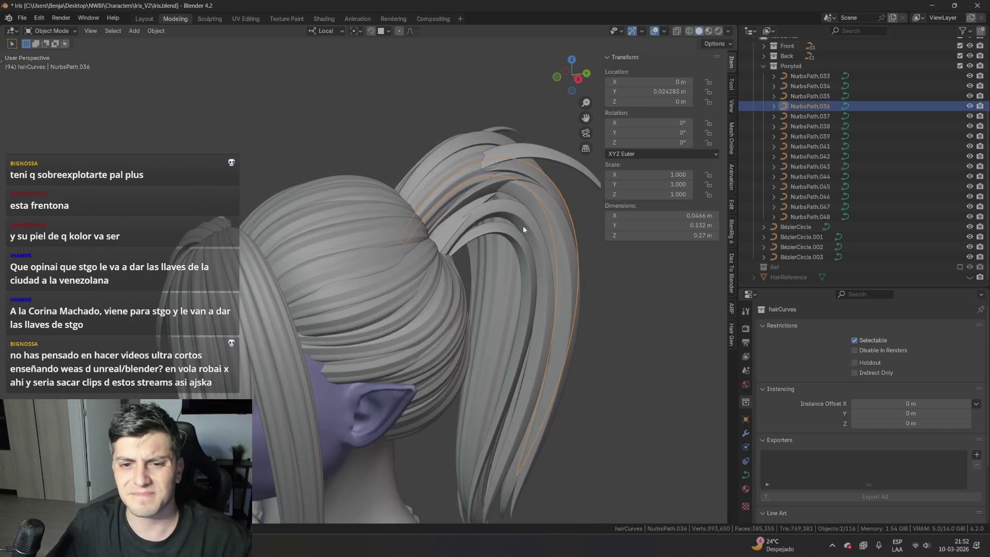
scroll(840, 159, up, 5)
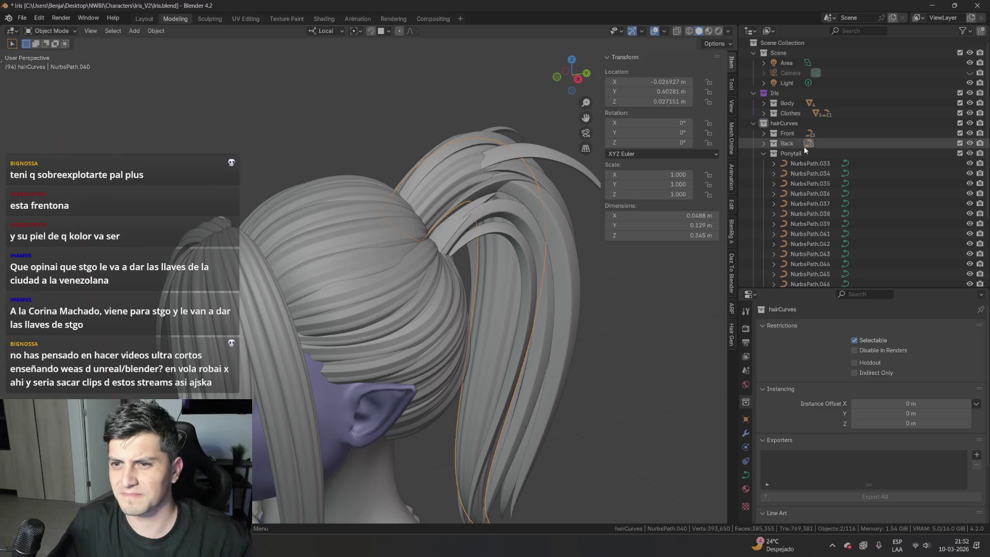
scroll(796, 205, down, 5)
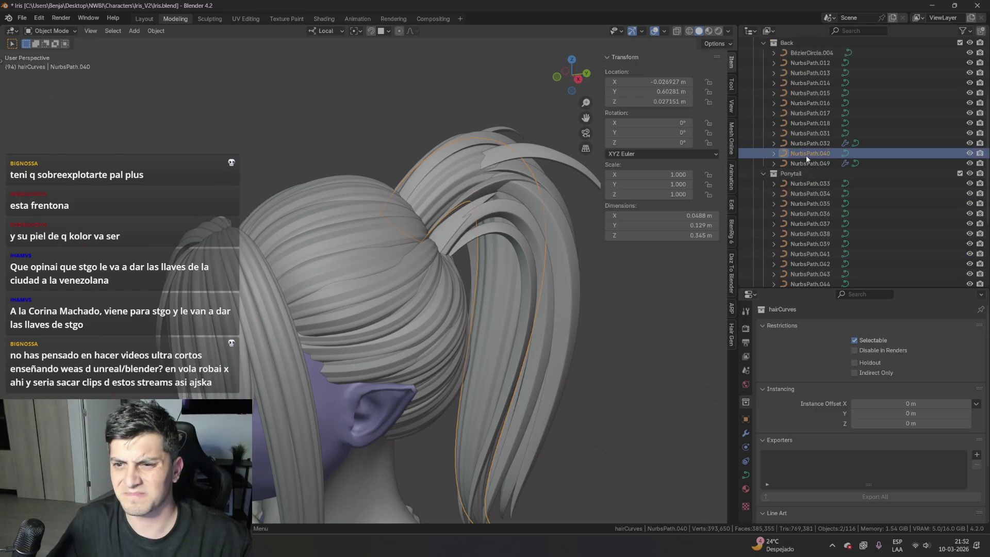
drag(812, 177, 809, 175)
scroll(795, 153, up, 5)
click(764, 143)
scroll(842, 242, down, 4)
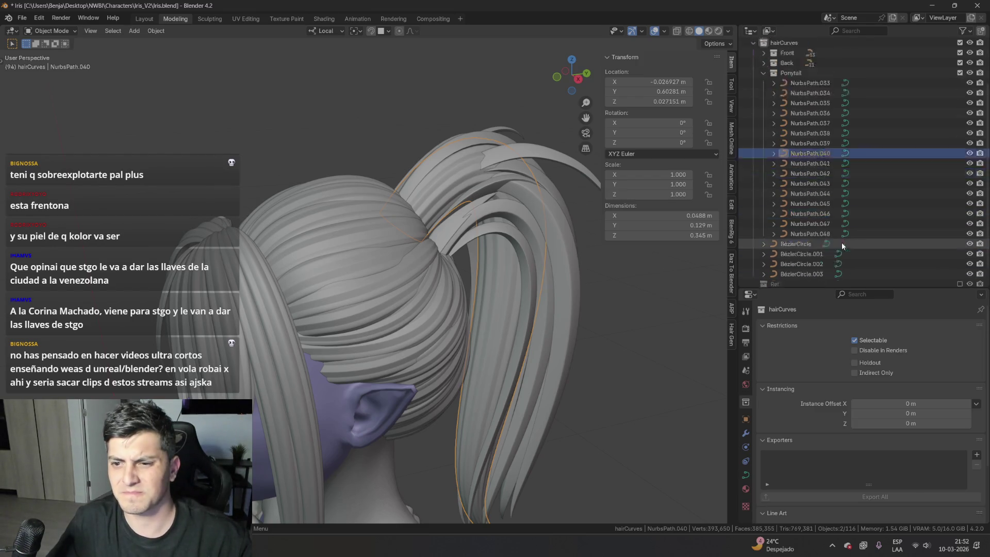
click(969, 154)
- View the head from above and select strand NurbsPath.043
mouse_move(443, 257)
middle_down()
mouse_move(524, 356)
mouse_move(577, 332)
mouse_move(600, 249)
mouse_move(457, 279)
mouse_move(583, 329)
mouse_move(555, 326)
mouse_move(549, 245)
mouse_move(558, 240)
mouse_move(500, 235)
mouse_move(395, 286)
mouse_move(480, 253)
middle_up()
scroll(480, 252, up, 3)
click(428, 271)
scroll(428, 271, up, 2)
- Duplicate NurbsPath.043 and move the copy's top point with proportional falloff
mouse_move(427, 271)
middle_down()
mouse_move(469, 284)
mouse_move(554, 265)
middle_up()
key(shift+d)
key(Tab)
key(g)
click(338, 98)
mouse_move(338, 98)
middle_down()
mouse_move(329, 68)
mouse_move(289, 311)
middle_up()
key(g)
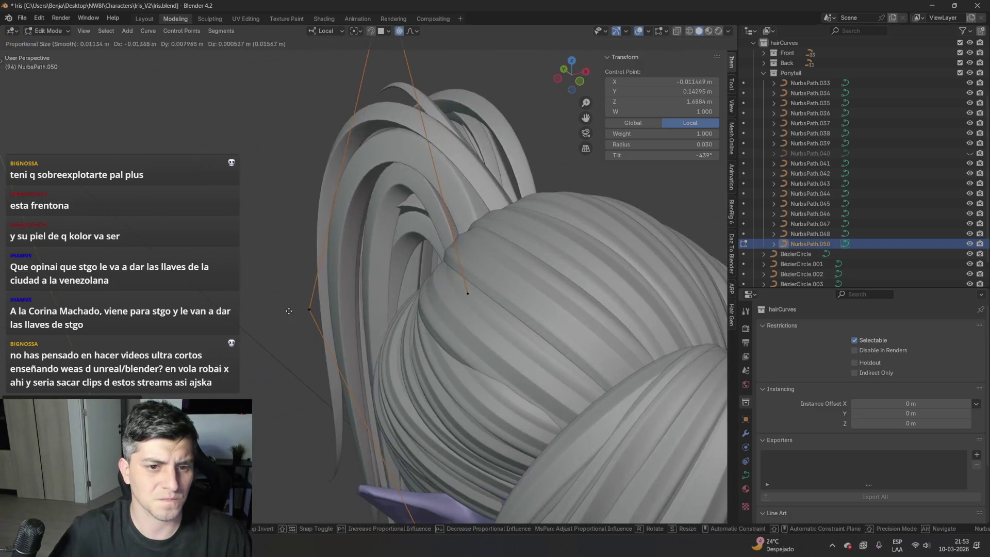
- Shift two middle points of the new strand along the ponytail and return to object mode
middle_drag(322, 371, 495, 467)
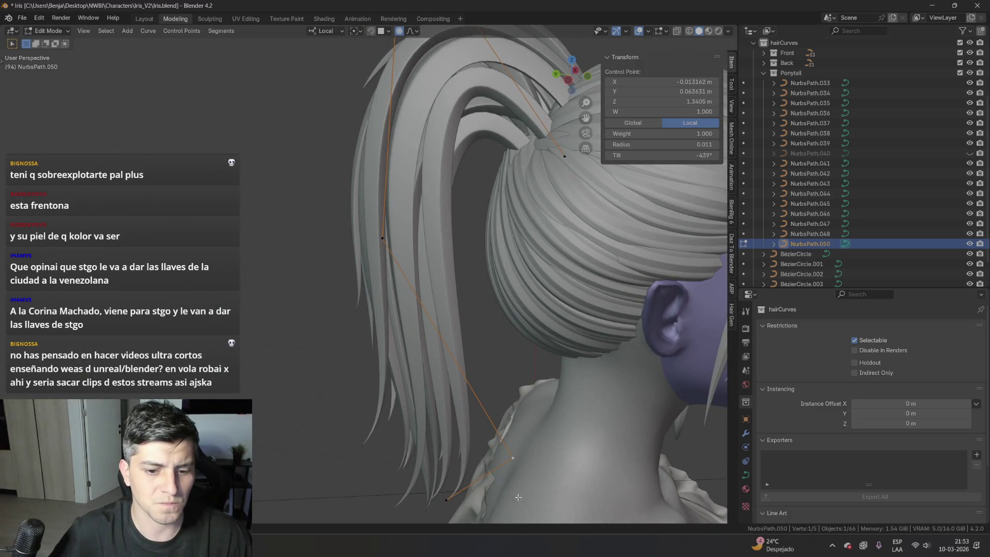
drag(406, 444, 407, 443)
mouse_move(406, 444)
middle_down()
mouse_move(513, 407)
mouse_move(522, 506)
middle_up()
key(g)
key(a)
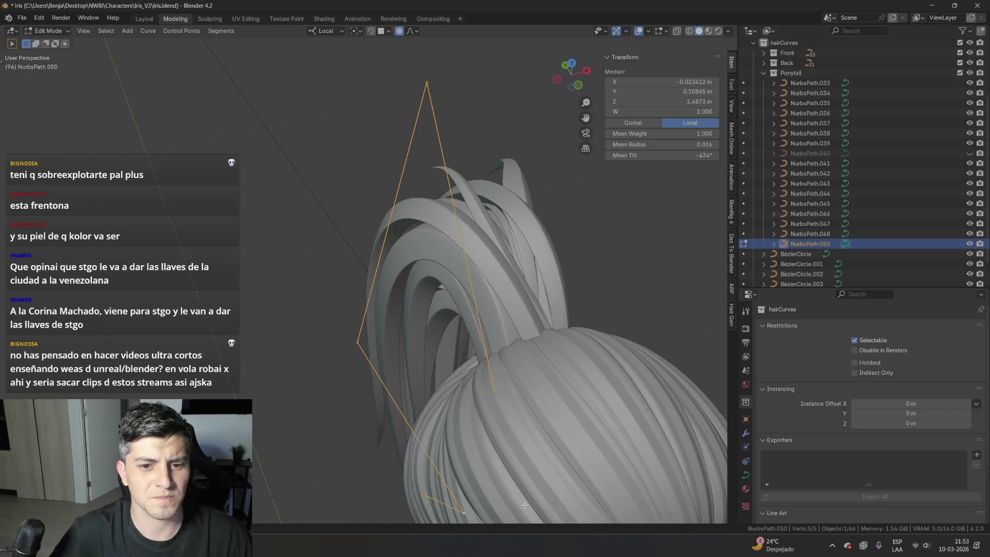
middle_drag(413, 279, 520, 239)
key(Tab)
- Select another ponytail strand, inspect it from the side, and enter its point editing
click(546, 279)
mouse_move(546, 278)
middle_down()
mouse_move(552, 407)
mouse_move(432, 308)
middle_up()
mouse_move(418, 228)
middle_down()
mouse_move(407, 303)
mouse_move(367, 283)
mouse_move(429, 292)
middle_up()
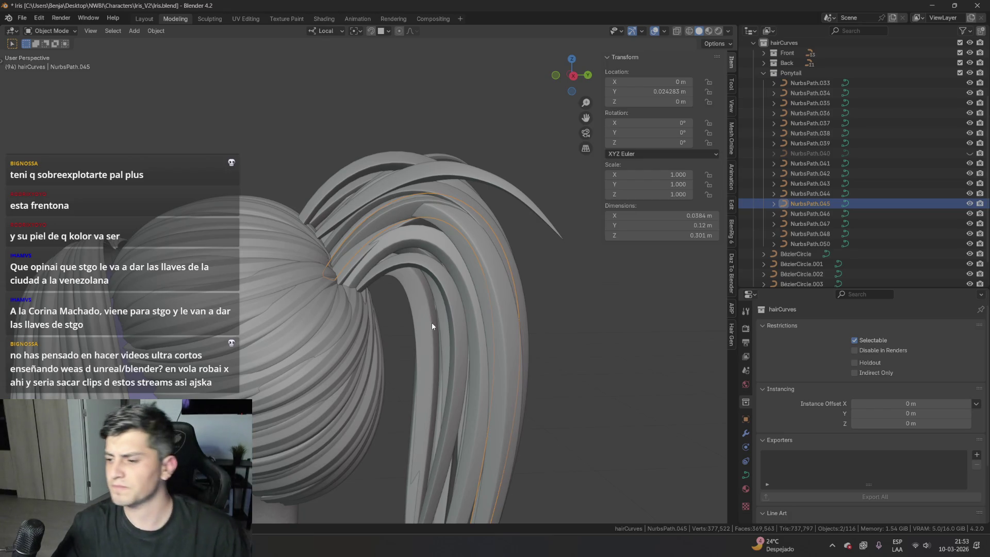
mouse_move(427, 316)
middle_down()
mouse_move(510, 310)
mouse_move(513, 330)
mouse_move(516, 319)
mouse_move(330, 329)
mouse_move(630, 334)
mouse_move(592, 301)
middle_up()
scroll(491, 308, down, 4)
key(Tab)
key(Tab)
scroll(567, 278, up, 4)
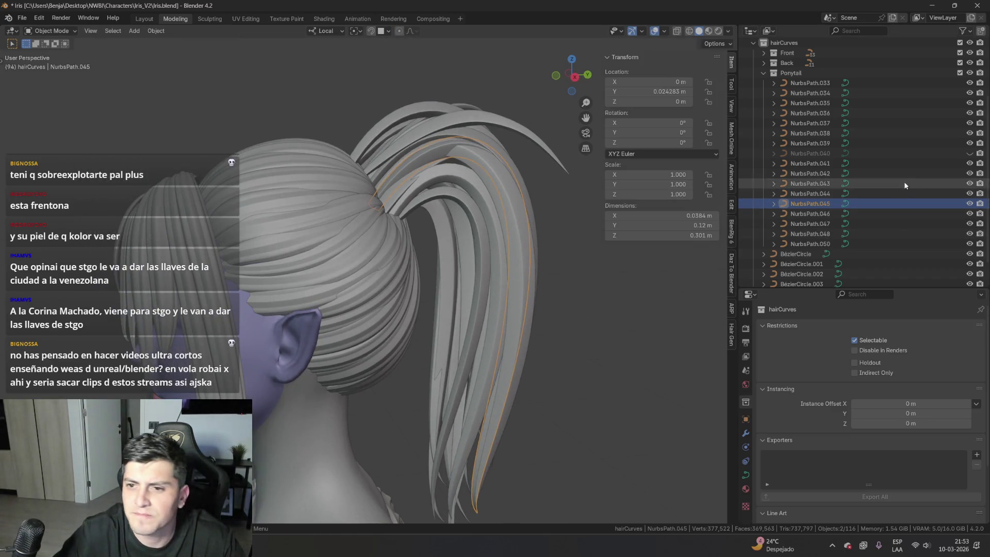
- Make strand NurbsPath.040 visible again
click(966, 153)
mouse_move(464, 225)
middle_down()
mouse_move(448, 218)
mouse_move(487, 246)
mouse_move(456, 263)
mouse_move(484, 253)
mouse_move(506, 295)
mouse_move(497, 268)
mouse_move(511, 277)
middle_up()
scroll(488, 246, down, 4)
scroll(511, 278, up, 6)
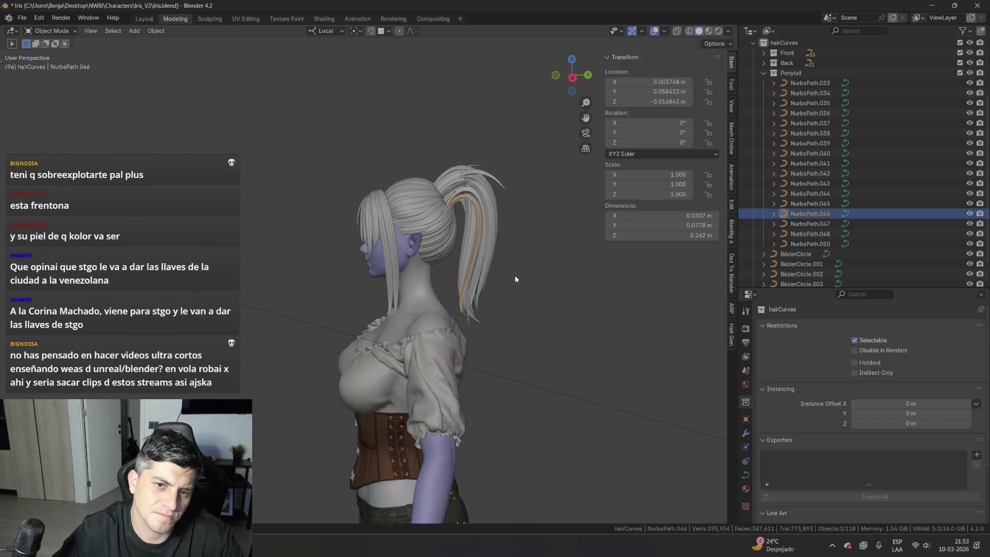
mouse_move(486, 231)
middle_down()
mouse_move(484, 264)
mouse_move(460, 236)
middle_up()
- Duplicate NurbsPath.046 in place and move the copy's tip point with falloff
key(shift+d)
key(Escape)
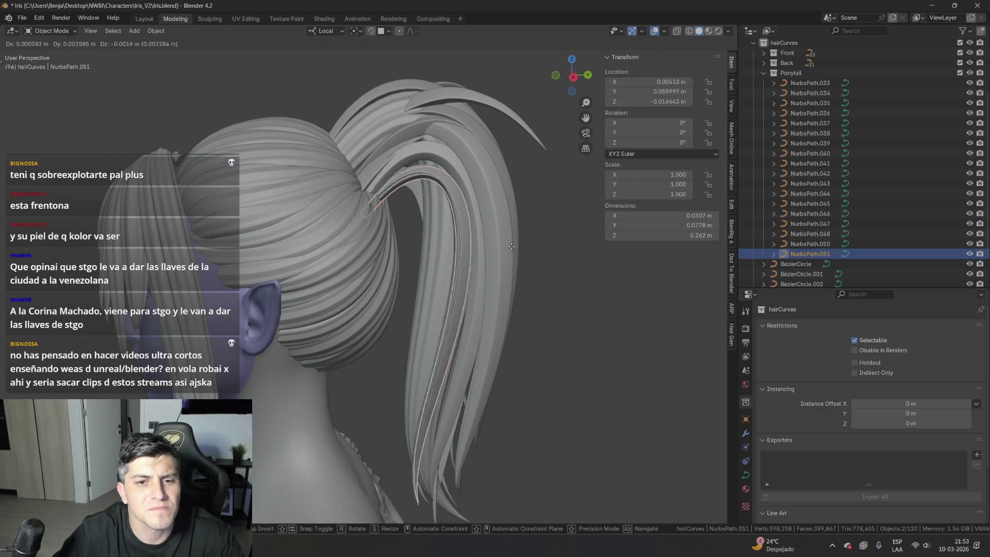
key(Tab)
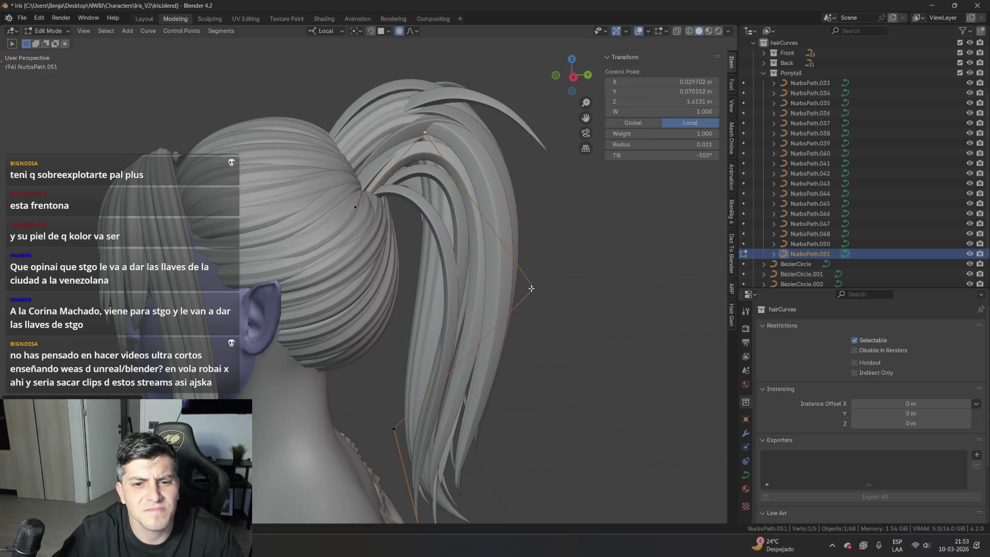
shift+middle_drag(532, 288, 500, 175)
click(340, 303)
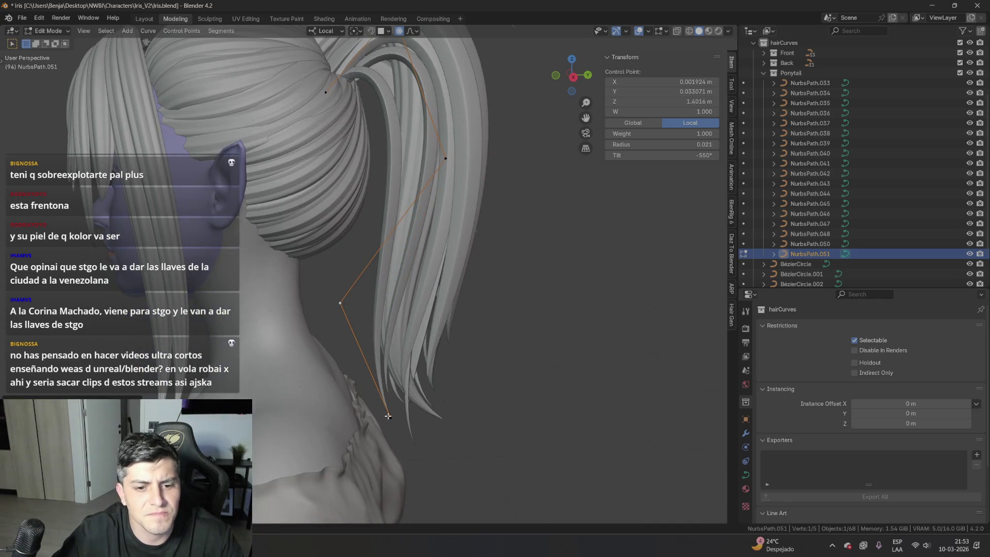
click(387, 415)
key(g)
mouse_move(387, 415)
middle_down()
mouse_move(388, 358)
mouse_move(464, 360)
mouse_move(338, 354)
middle_up()
- Reposition the copied strand's upper point along the ponytail and return to object mode
click(410, 157)
mouse_move(409, 157)
middle_down()
mouse_move(496, 352)
mouse_move(541, 266)
mouse_move(489, 380)
mouse_move(438, 160)
middle_up()
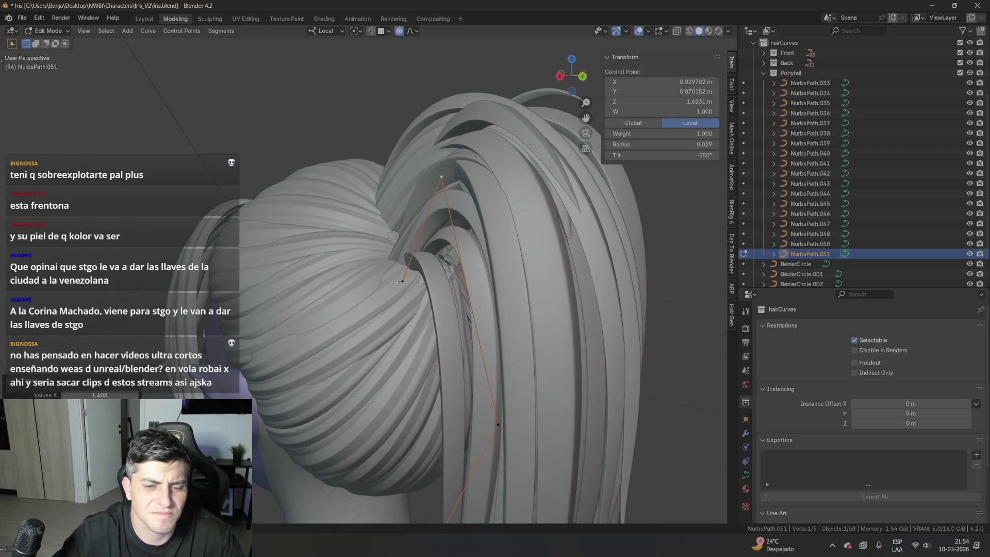
click(399, 281)
click(424, 286)
click(403, 282)
mouse_move(403, 283)
middle_down()
mouse_move(500, 331)
mouse_move(561, 295)
mouse_move(389, 298)
mouse_move(537, 297)
mouse_move(568, 321)
middle_up()
key(Tab)
- Duplicate strand NurbsPath.051 into NurbsPath.052 and enter Edit Mode on the copy
key(shift+d)
key(Tab)
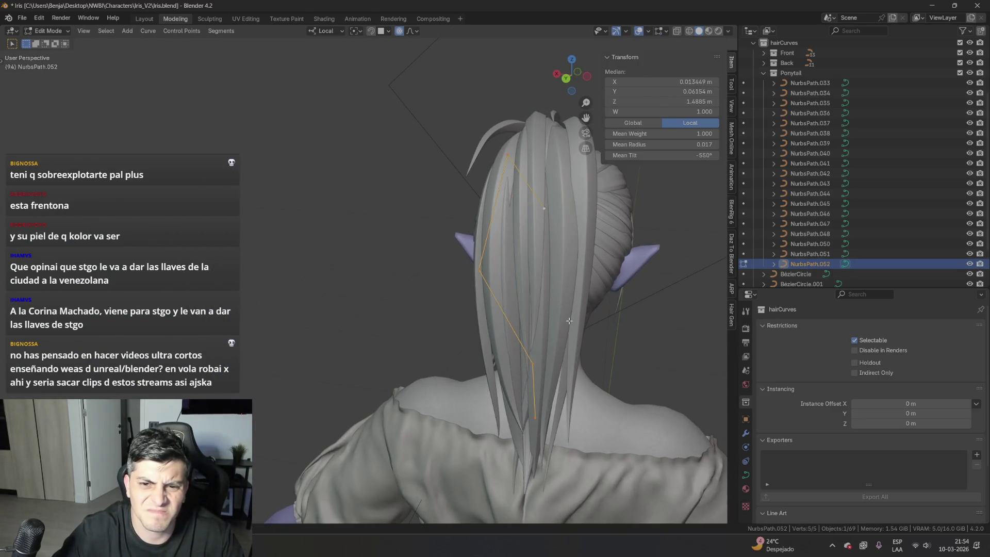
scroll(608, 300, up, 5)
middle_drag(608, 300, 554, 312)
scroll(525, 394, down, 4)
middle_drag(525, 393, 423, 381)
- Pull the strand's lower control points up and left with proportional falloff
shift+click(407, 361)
scroll(444, 457, up, 3)
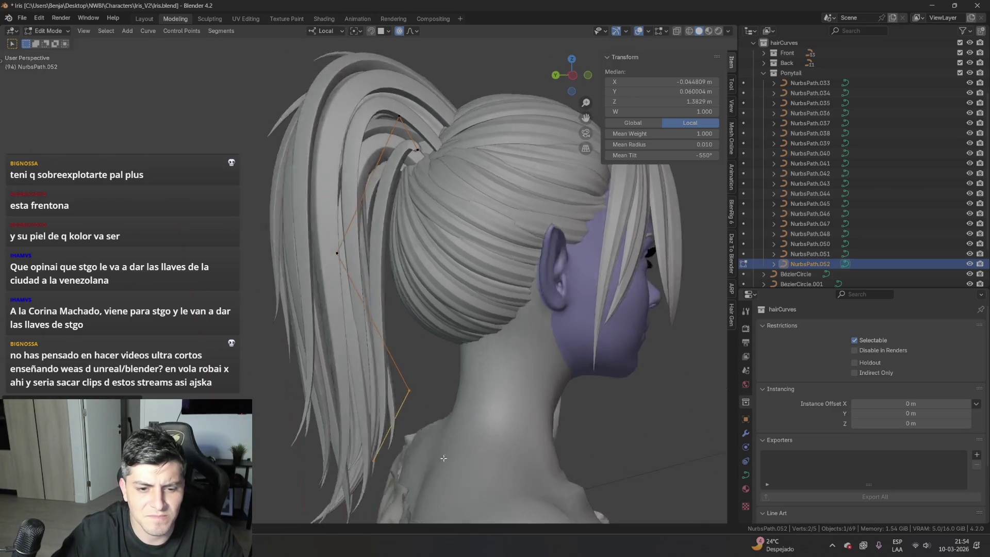
middle_drag(443, 458, 443, 464)
key(g)
drag(349, 271, 291, 208)
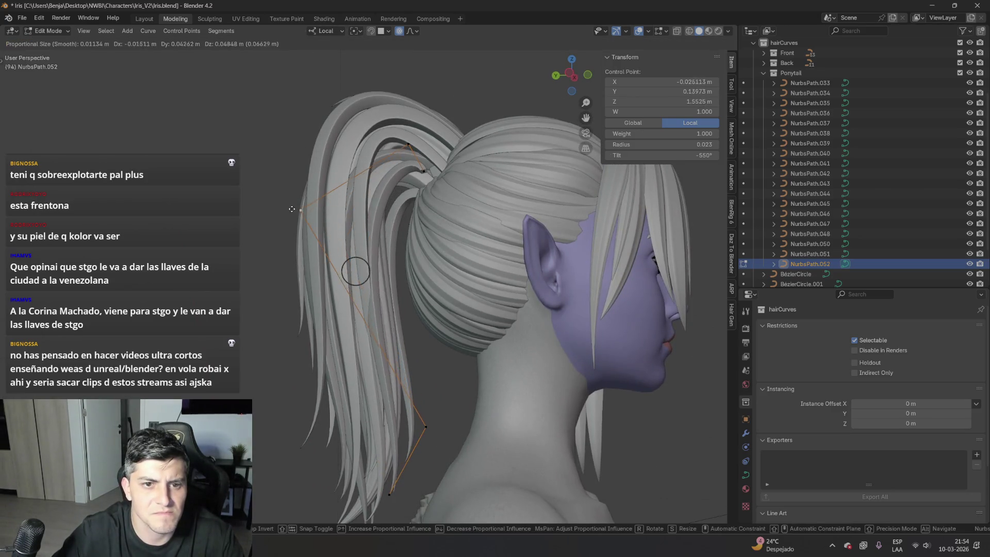
- Drag an upper control point up-left and nudge a lower one right so the strand arcs
click(423, 178)
middle_drag(422, 178, 427, 242)
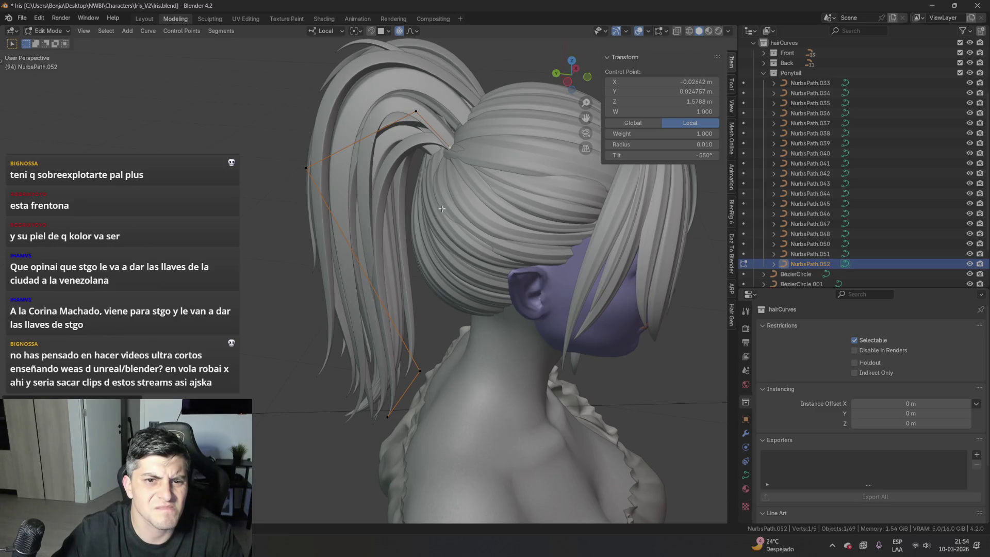
click(416, 111)
drag(416, 111, 369, 67)
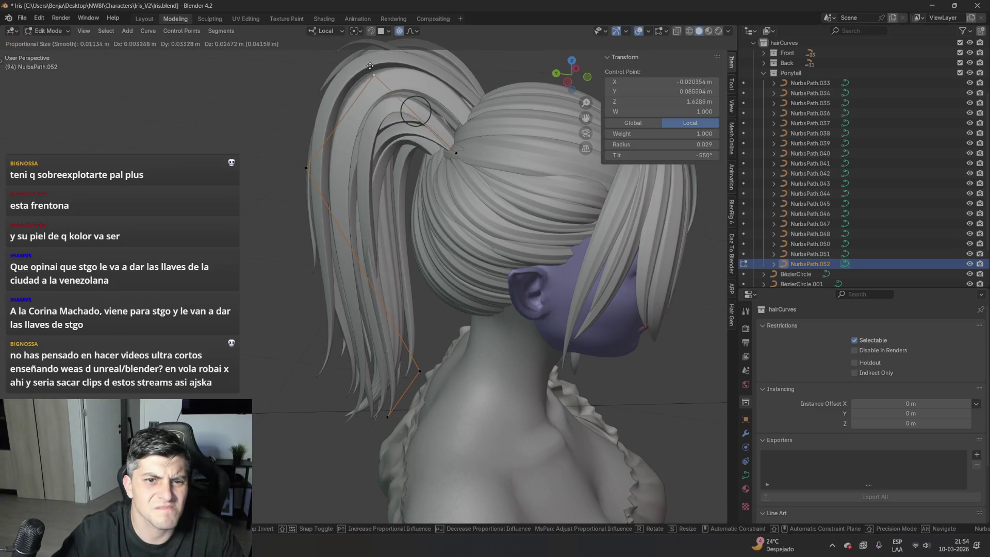
drag(314, 165, 340, 169)
middle_drag(353, 173, 316, 189)
- Select all of the strand's points, twist them to about -561° tilt and reposition
key(a)
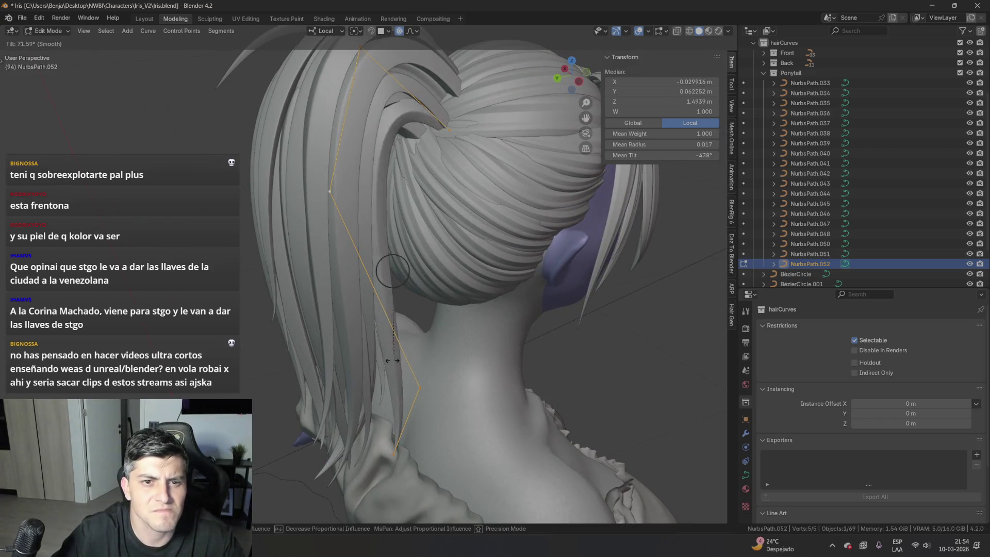
click(400, 361)
middle_drag(400, 361, 401, 378)
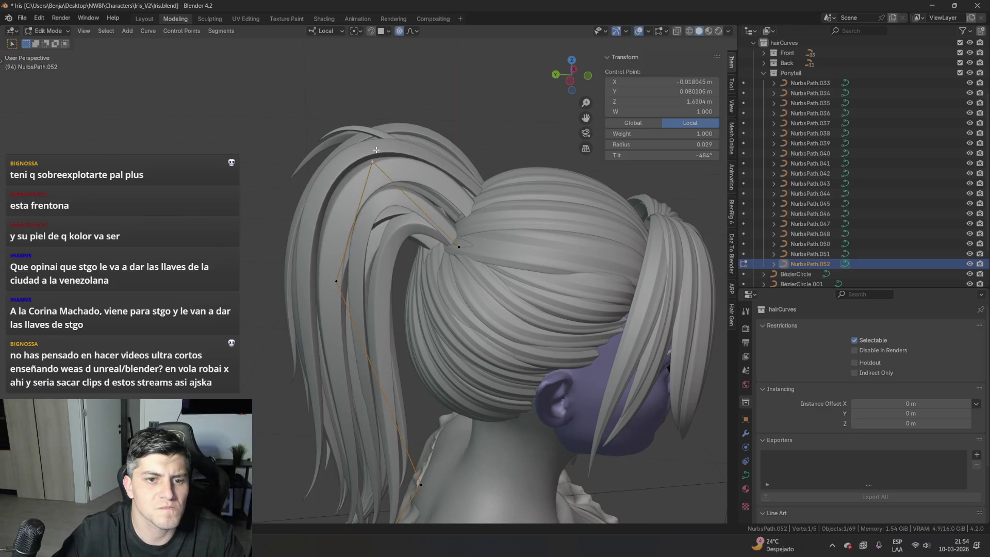
middle_drag(424, 358, 400, 328)
mouse_move(351, 389)
middle_down()
mouse_move(423, 369)
mouse_move(468, 410)
middle_up()
key(g)
click(391, 377)
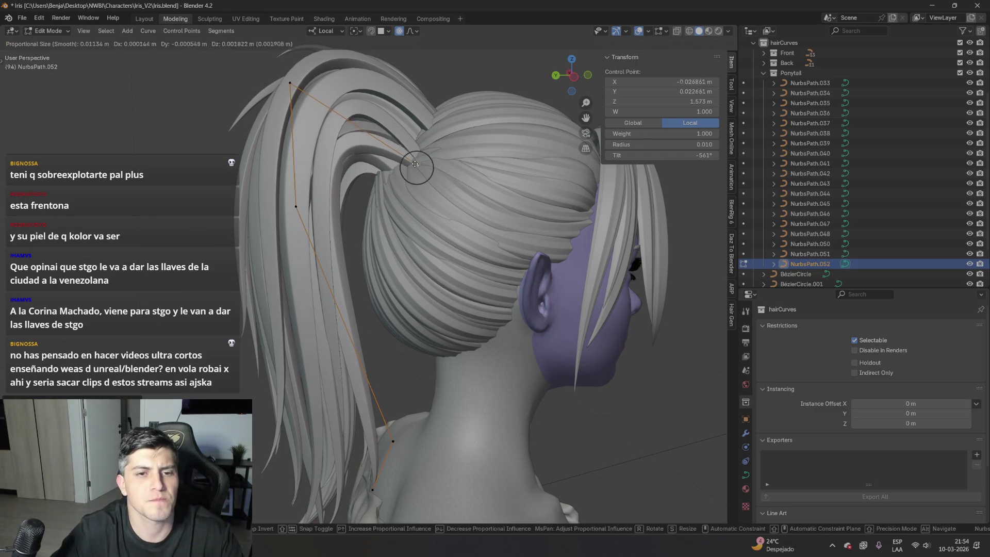
- Slide a control point along local Y so the strand falls behind the neck, then exit Edit Mode
mouse_move(420, 168)
middle_down()
mouse_move(368, 184)
mouse_move(428, 248)
middle_up()
key(g)
key(y)
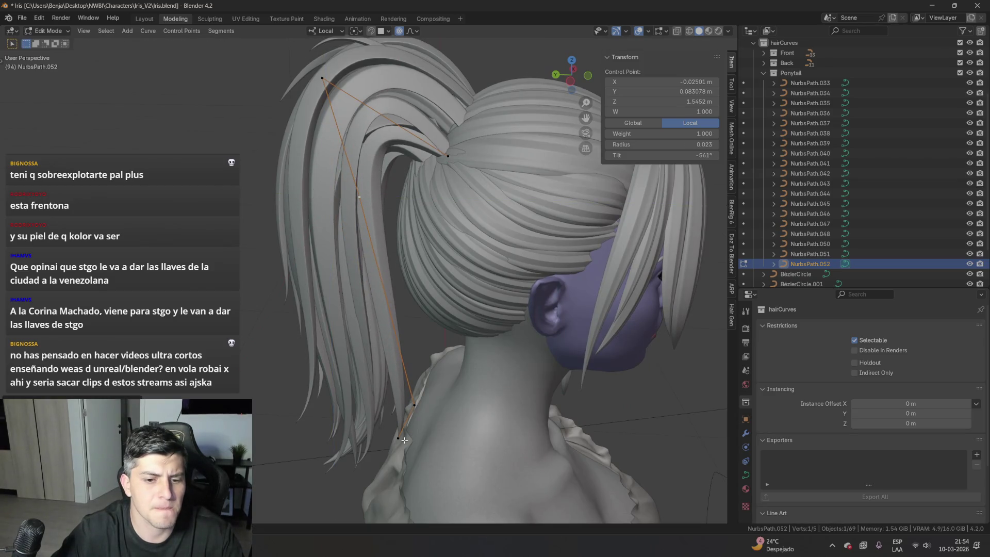
middle_drag(404, 439, 419, 393)
key(Tab)
click(456, 353)
mouse_move(456, 353)
middle_down()
mouse_move(444, 373)
mouse_move(510, 387)
mouse_move(543, 369)
mouse_move(475, 352)
mouse_move(452, 306)
middle_up()
scroll(478, 372, down, 5)
scroll(452, 307, up, 6)
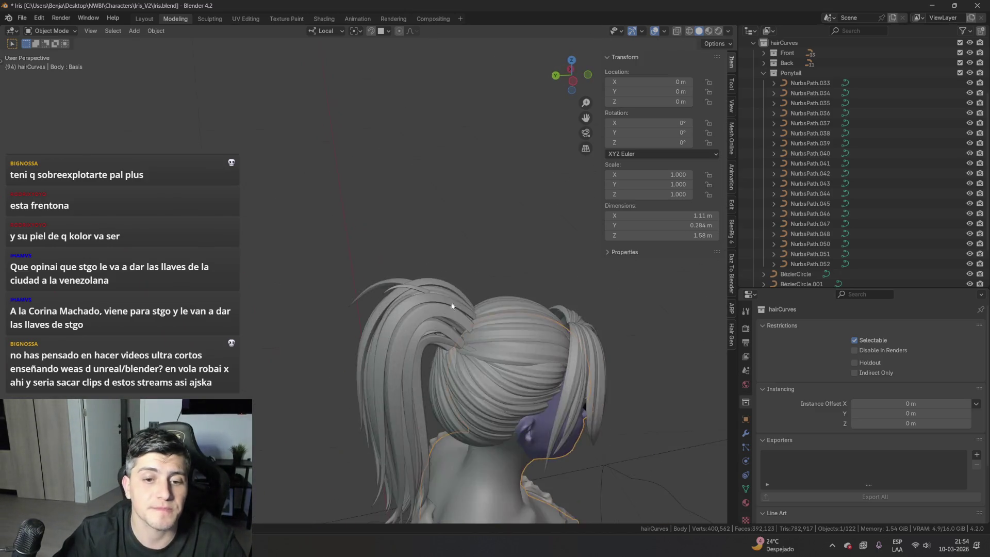
- Bend strand NurbsPath.034 by moving one control point with smooth falloff
scroll(452, 306, up, 3)
mouse_move(441, 357)
middle_down()
mouse_move(420, 312)
mouse_move(334, 351)
middle_up()
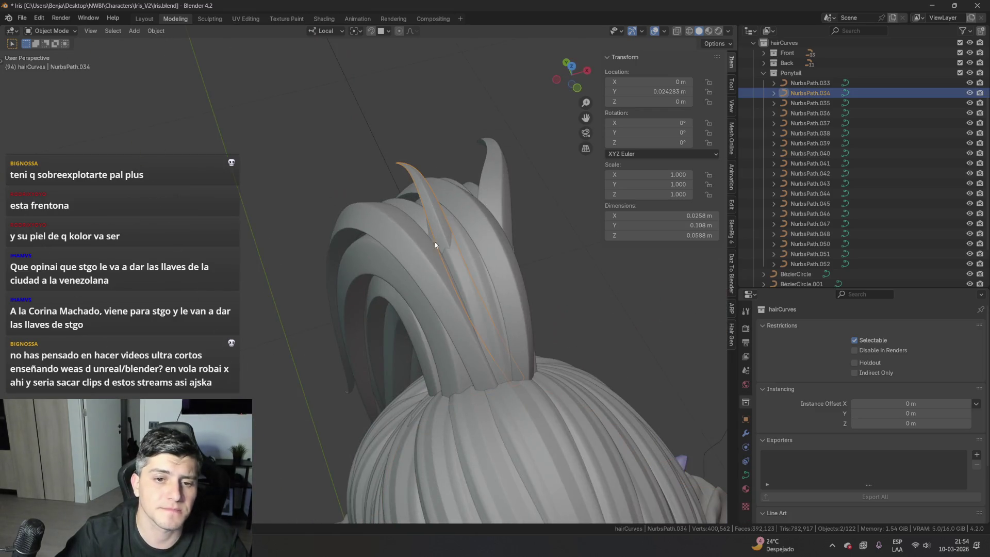
key(Tab)
middle_drag(434, 245, 427, 396)
middle_drag(349, 406, 444, 367)
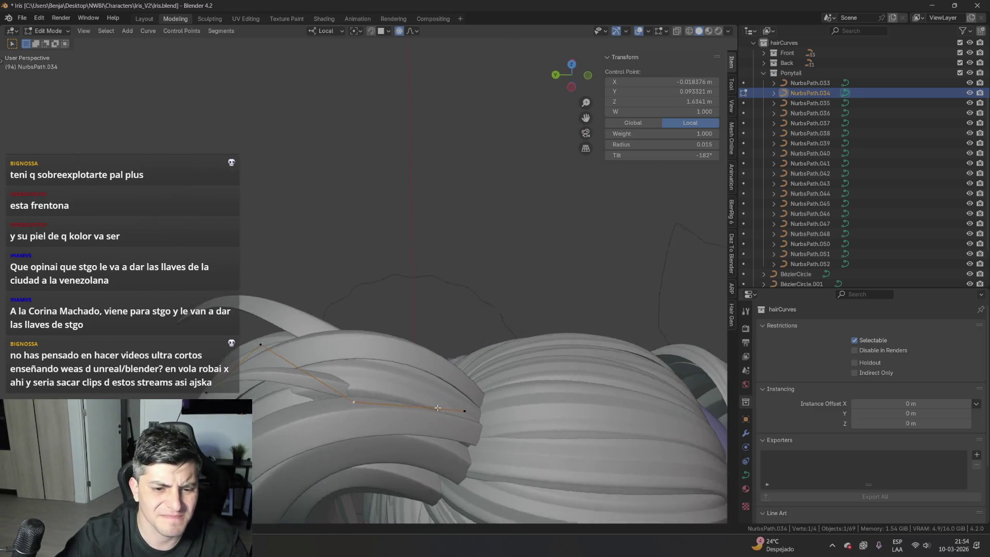
click(443, 367)
key(g)
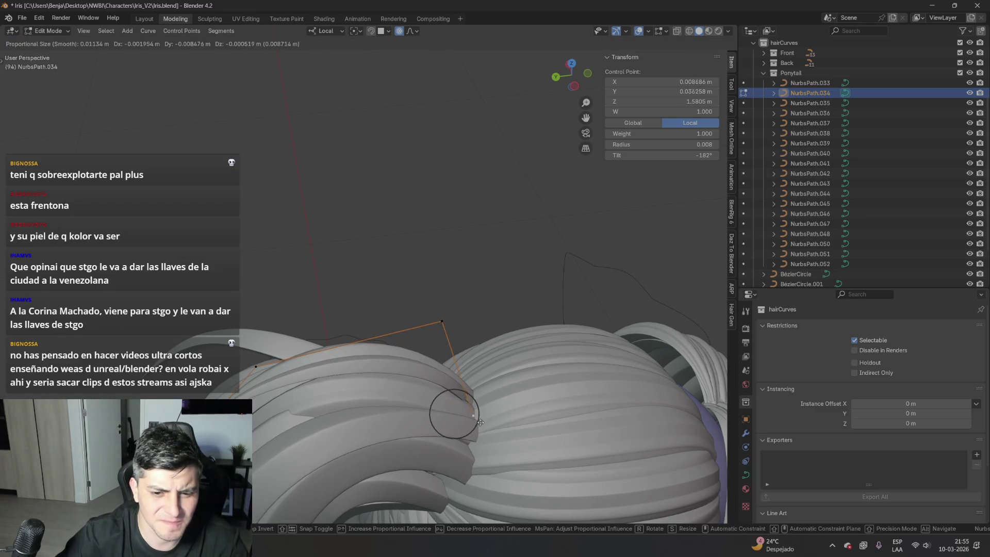
click(491, 436)
middle_drag(491, 436, 416, 379)
- Leave Edit Mode and select strand NurbsPath.035, orbiting around the ponytail
key(Tab)
click(510, 405)
mouse_move(510, 405)
middle_down()
mouse_move(394, 409)
mouse_move(350, 444)
mouse_move(359, 420)
mouse_move(513, 363)
mouse_move(617, 352)
middle_up()
mouse_move(408, 340)
middle_down()
mouse_move(444, 351)
mouse_move(434, 355)
mouse_move(448, 316)
mouse_move(442, 363)
mouse_move(314, 383)
mouse_move(447, 322)
mouse_move(402, 374)
middle_up()
scroll(499, 350, down, 5)
scroll(402, 374, up, 5)
- Edit the points of strand NurbsPath.038, then exit and select NurbsPath.052
click(447, 398)
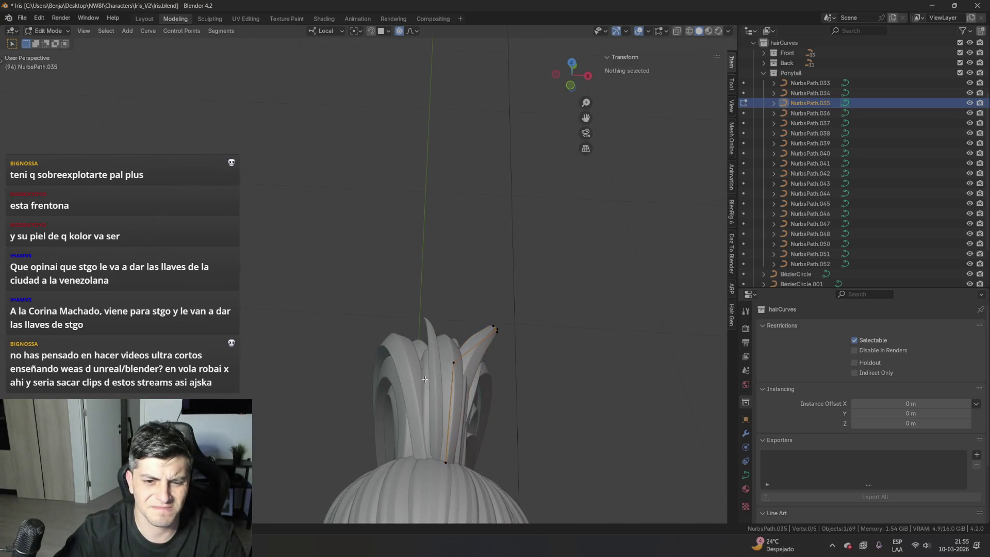
key(Tab)
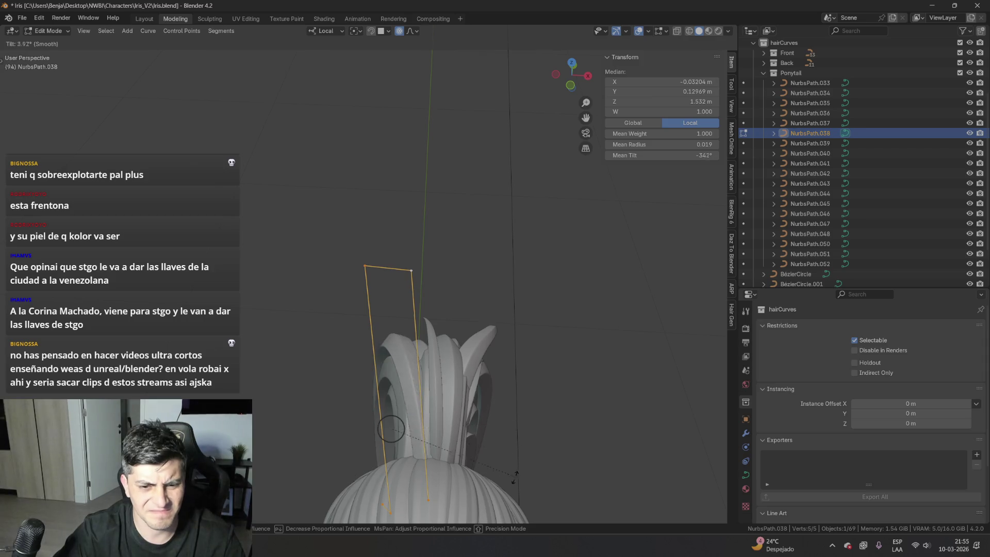
scroll(495, 500, up, 3)
mouse_move(495, 500)
middle_down()
mouse_move(503, 291)
mouse_move(469, 319)
middle_up()
key(Tab)
click(500, 288)
scroll(851, 281, down, 2)
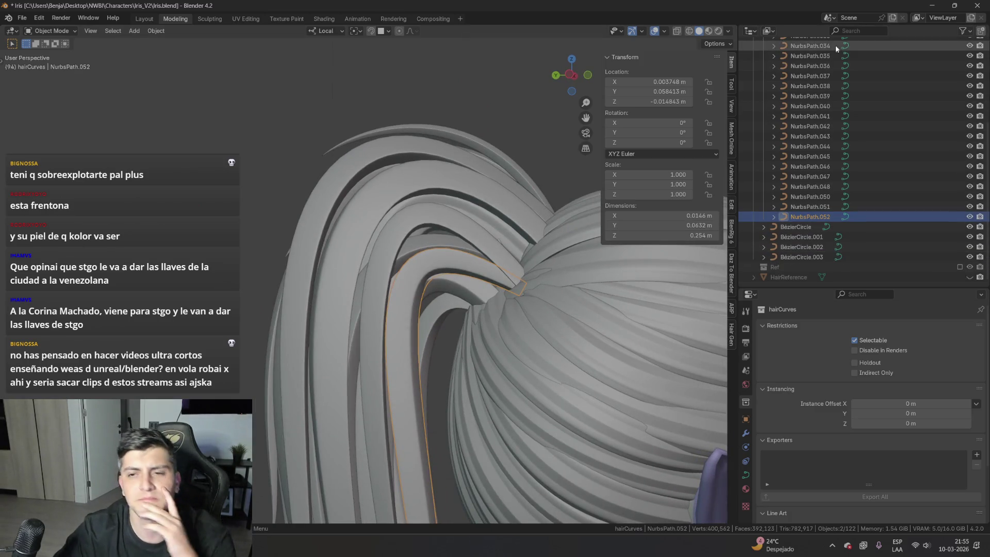
- Preview the ponytail's purple hair in Rendered shading from front and side views
click(717, 31)
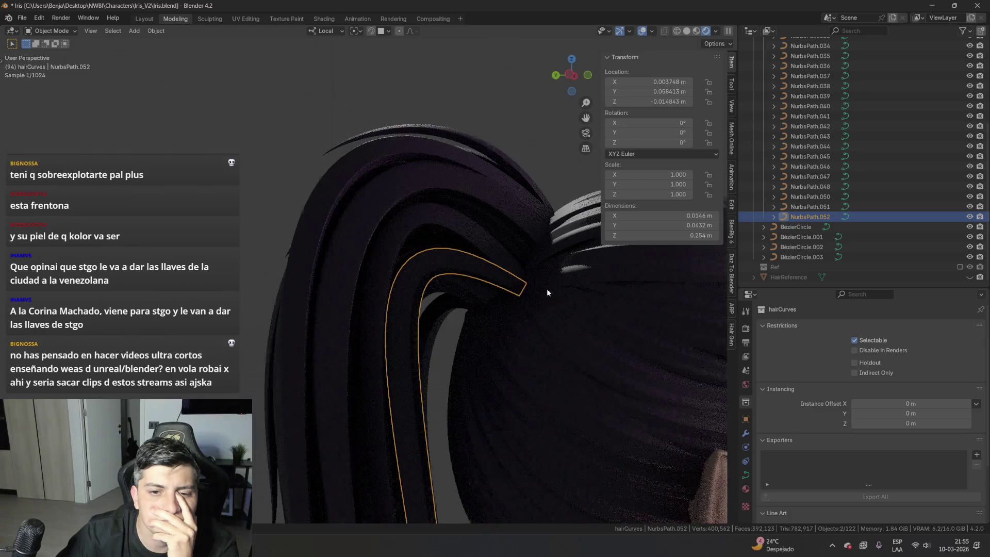
scroll(535, 332, down, 5)
mouse_move(580, 345)
middle_down()
mouse_move(499, 372)
mouse_move(641, 373)
mouse_move(437, 322)
mouse_move(480, 300)
mouse_move(312, 330)
mouse_move(462, 338)
mouse_move(301, 332)
middle_up()
scroll(301, 332, up, 5)
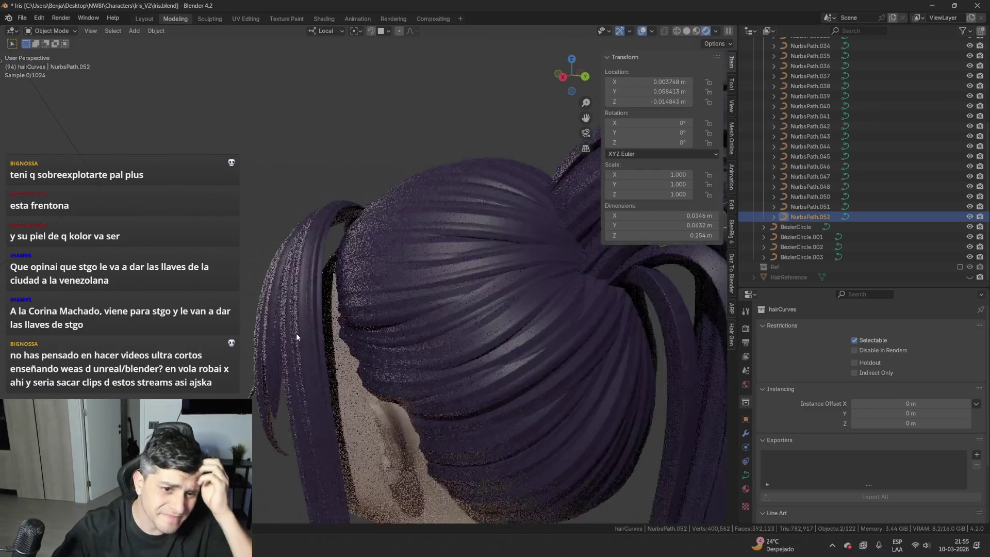
scroll(489, 355, down, 4)
middle_drag(489, 354, 518, 351)
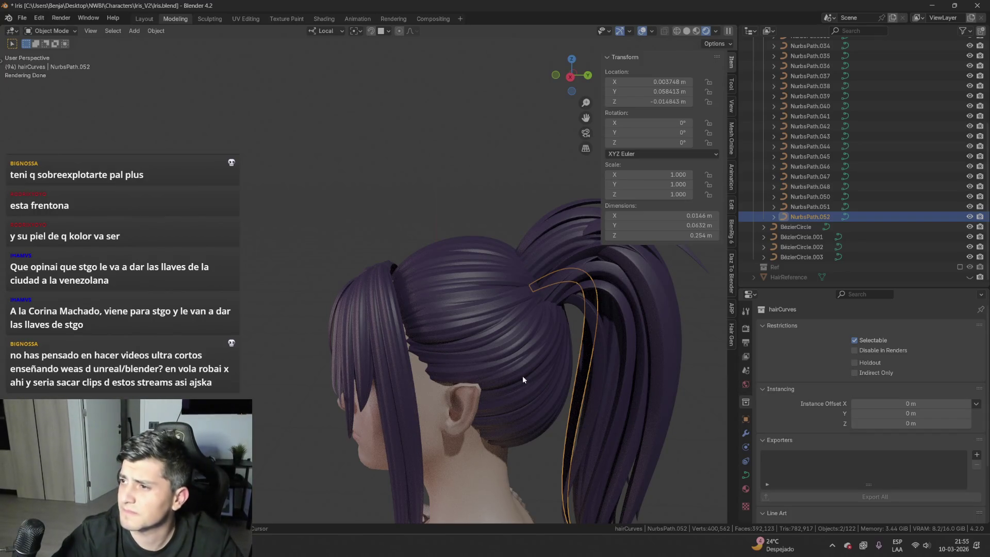
shift+middle_drag(521, 378, 421, 360)
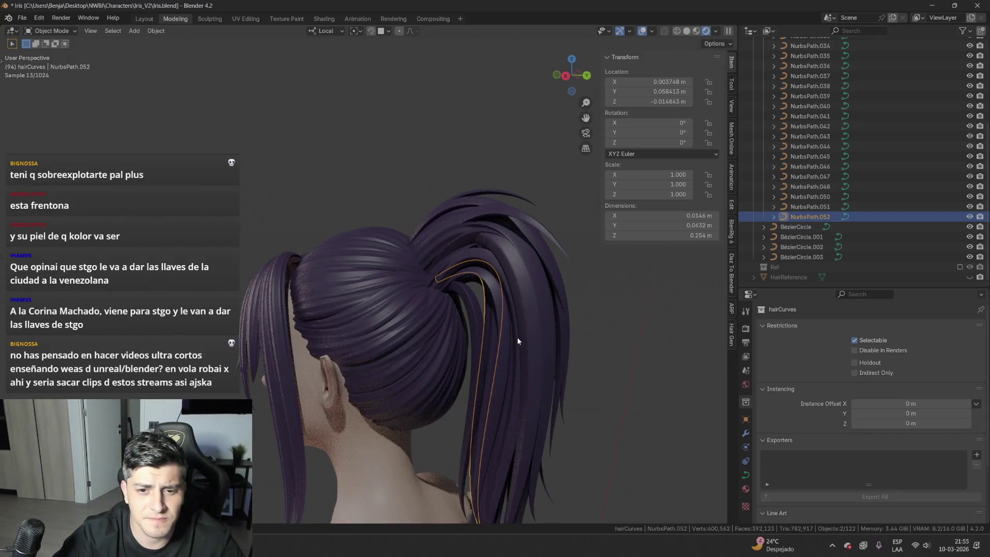
- Enter Edit Mode on NurbsPath.052 and switch from Material Preview back to Solid shading
key(Tab)
scroll(536, 335, up, 2)
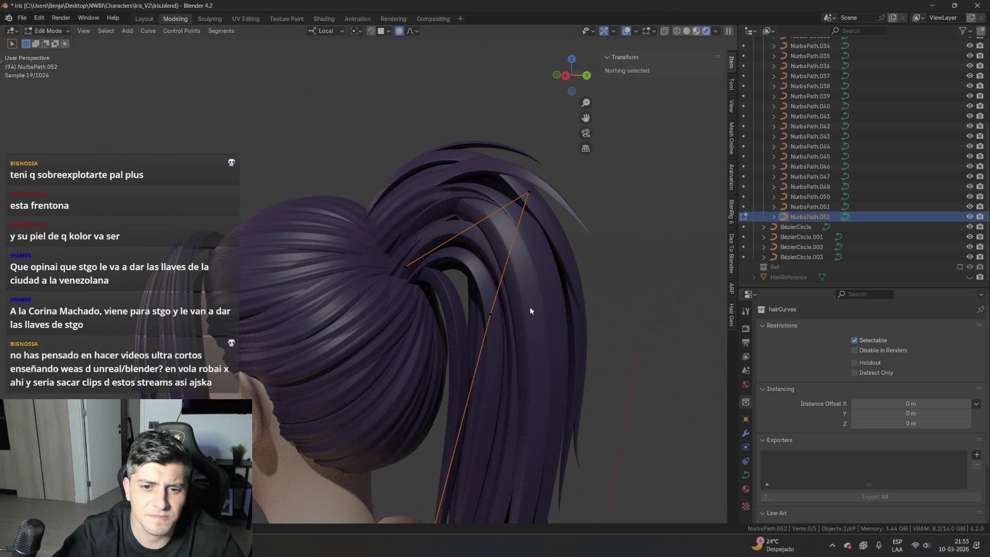
click(696, 32)
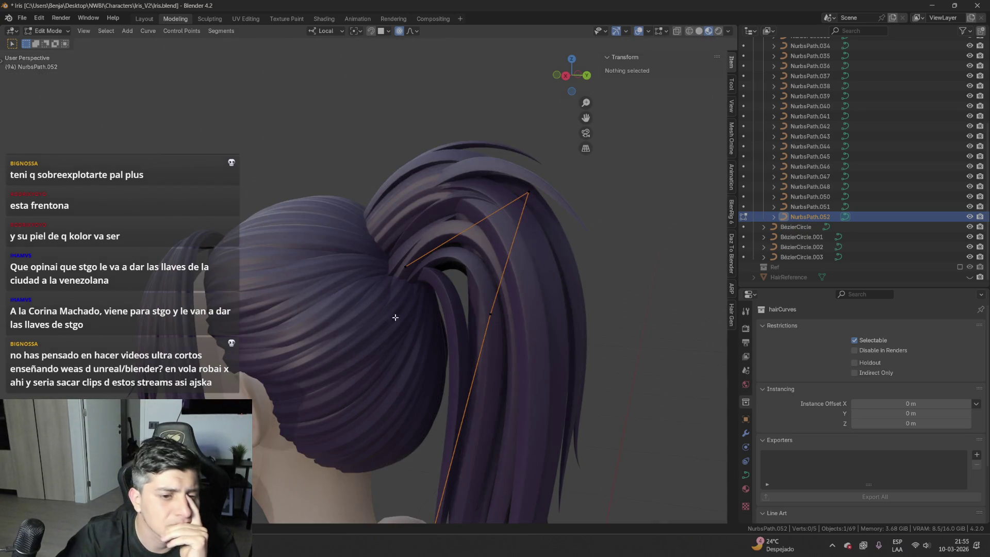
click(699, 31)
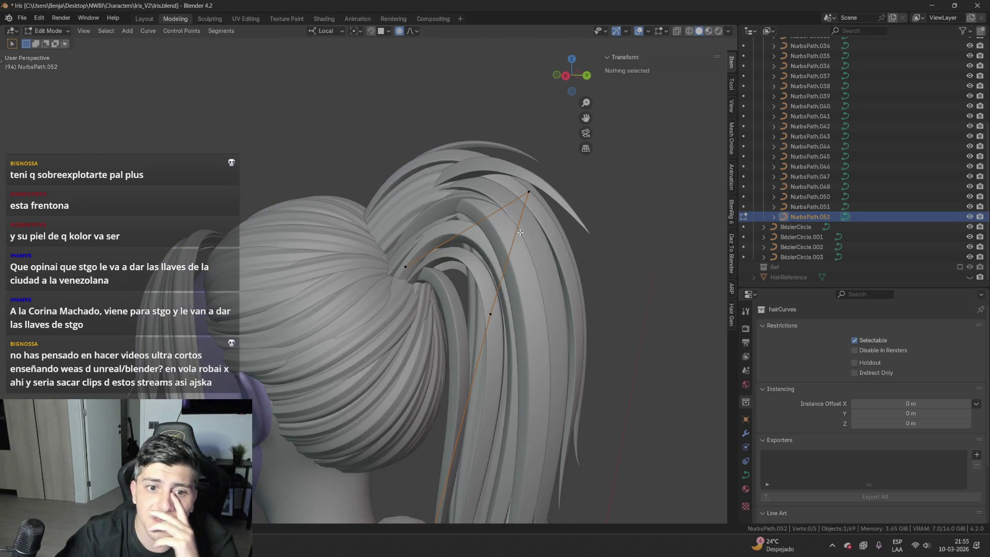
- Select all points of NurbsPath.039 and begin shrinking their radius with Alt+S
middle_drag(502, 307, 593, 289)
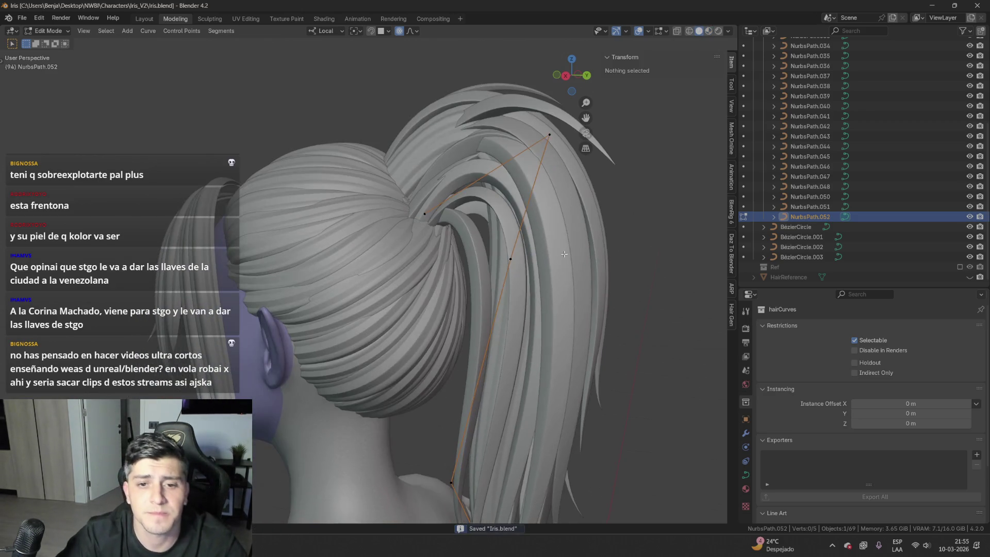
click(679, 200)
key(a)
key(alt+s)
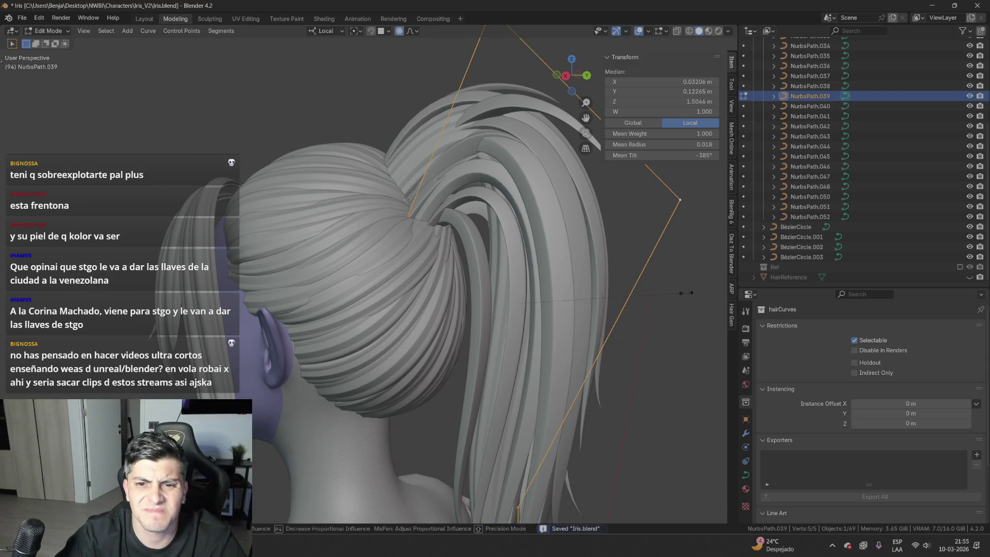
- Confirm the thinner NurbsPath.039, then select NurbsPath.051 and duplicate it
click(650, 282)
middle_drag(650, 282, 488, 239)
key(Tab)
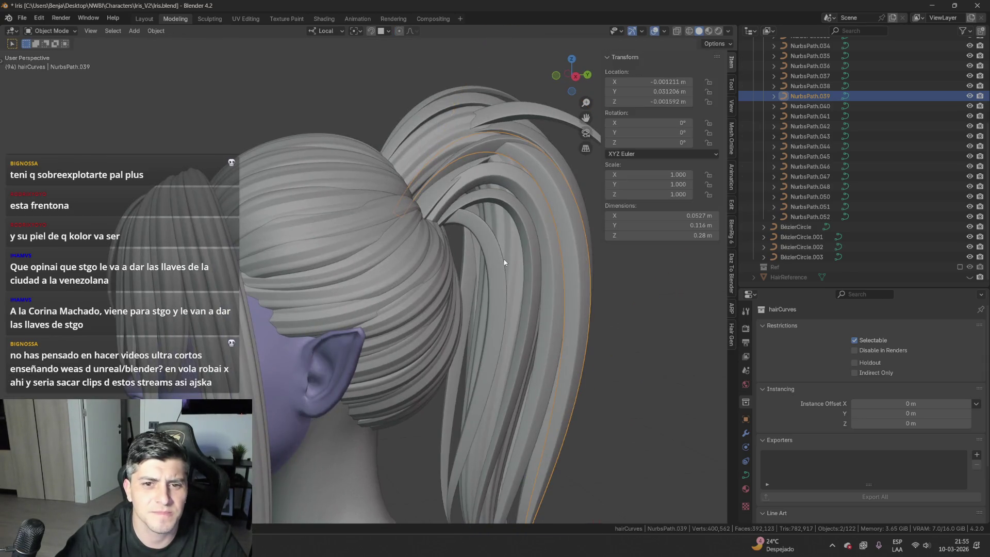
click(515, 283)
middle_drag(516, 283, 464, 273)
scroll(449, 272, up, 5)
key(shift+d)
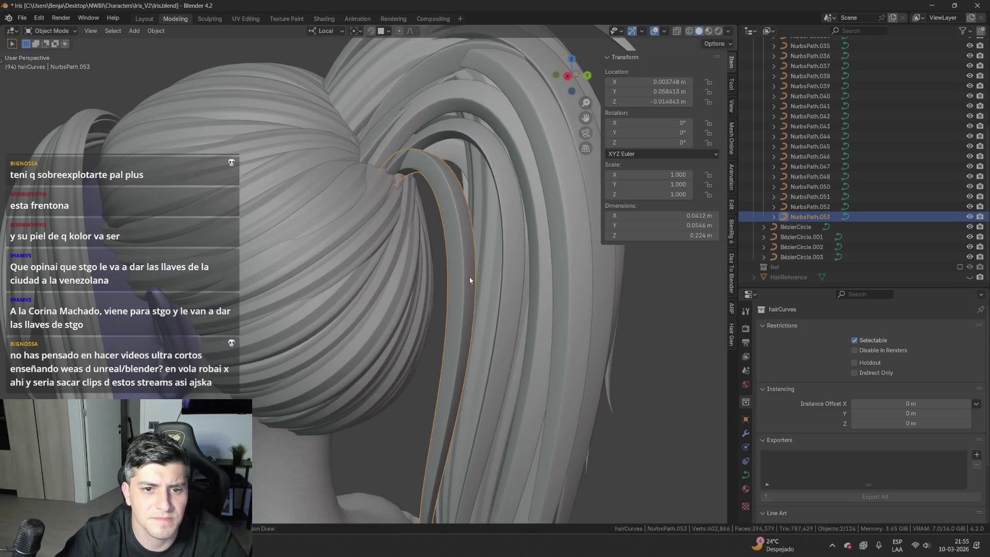
- Reshape the new strand NurbsPath.053 by moving its points and end point with smooth falloff
key(Tab)
key(g)
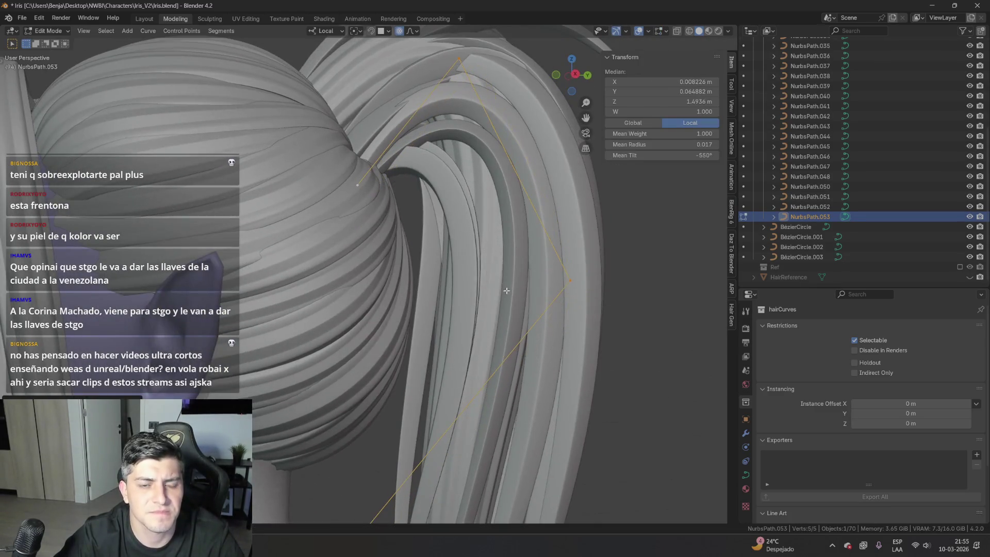
alt+scroll(501, 250, down, 5)
alt+middle_drag(500, 250, 436, 401)
click(413, 382)
click(387, 364)
key(g)
click(371, 182)
mouse_move(371, 182)
middle_down()
mouse_move(718, 194)
mouse_move(335, 203)
mouse_move(415, 214)
middle_up()
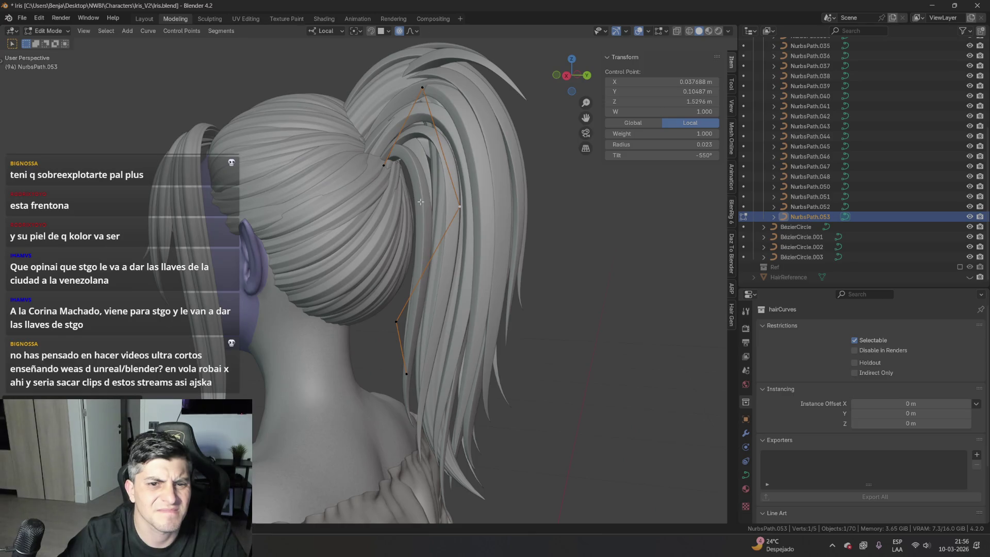
- Exit Edit Mode, select NurbsPath.053 and duplicate it
key(Tab)
click(422, 199)
shift+click(425, 175)
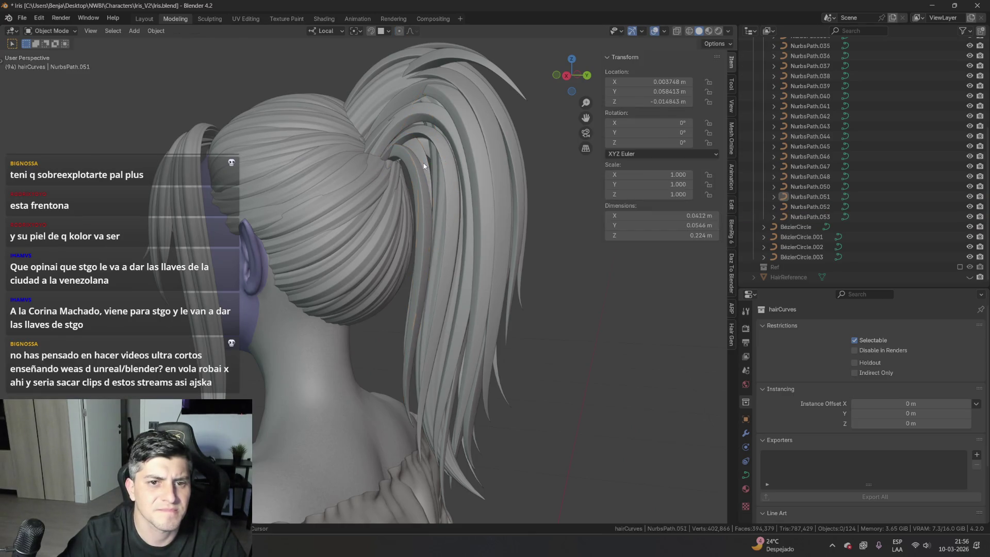
click(422, 187)
key(shift+d)
middle_drag(419, 186, 441, 278)
- Keep duplicate NurbsPath.054 in place and shift four of its points sideways along X
right_click(441, 278)
key(Tab)
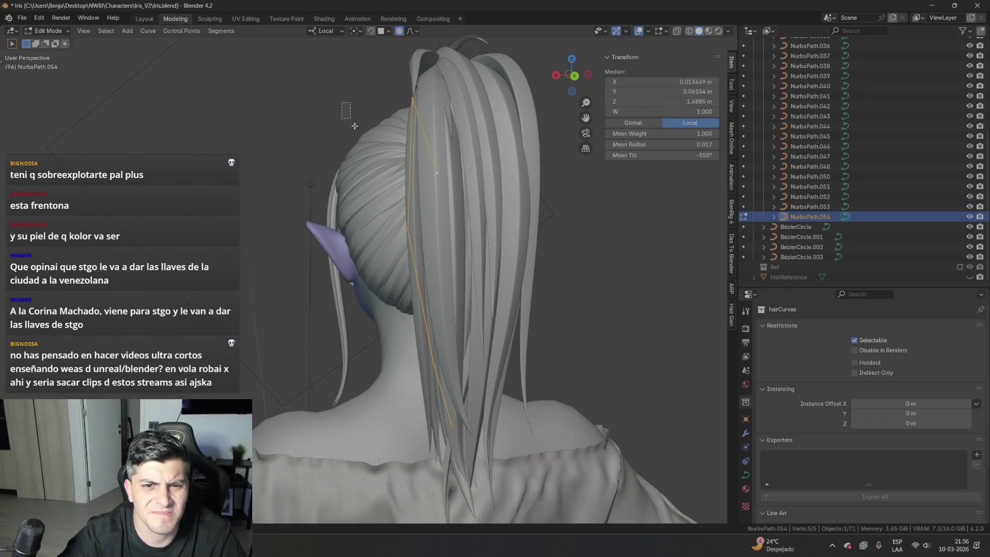
shift+drag(355, 224, 475, 477)
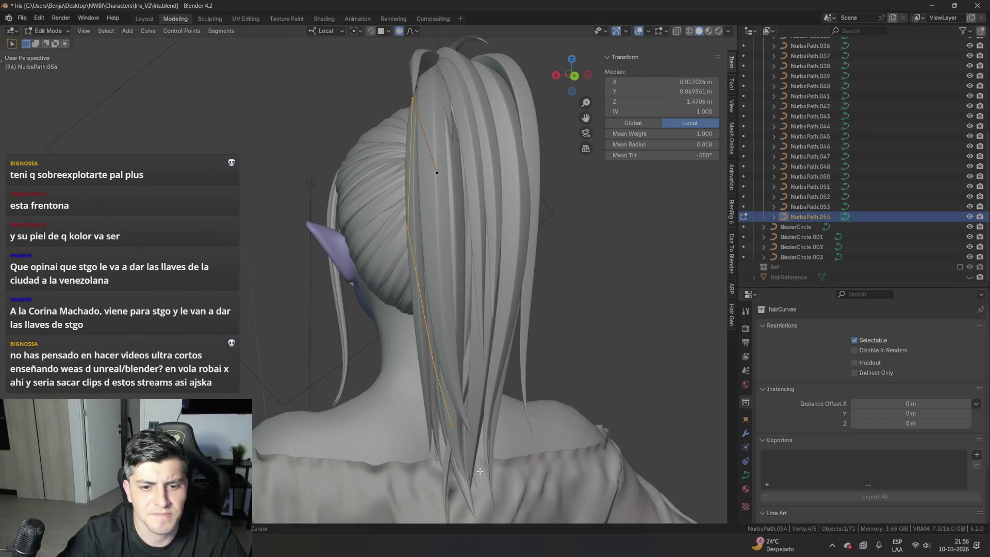
key(g)
key(x)
key(x)
mouse_move(459, 349)
middle_down()
mouse_move(533, 361)
mouse_move(582, 326)
mouse_move(562, 336)
mouse_move(579, 313)
middle_up()
click(531, 362)
- Move one control point to finish shaping NurbsPath.054, then return to Object Mode
click(562, 206)
key(g)
click(603, 314)
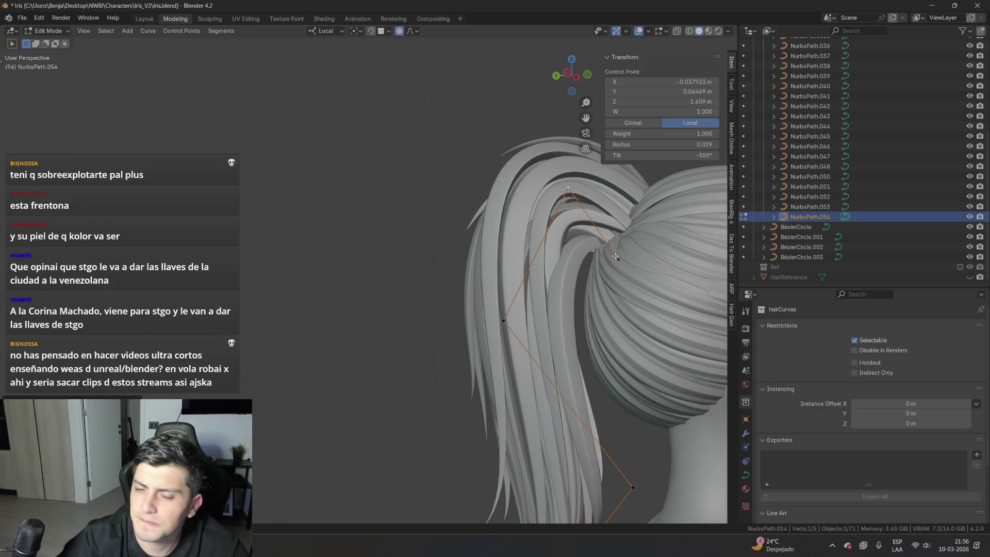
key(Tab)
mouse_move(623, 283)
middle_down()
mouse_move(525, 313)
mouse_move(417, 281)
middle_up()
- Duplicate NurbsPath.054 as NurbsPath.055 and move its top point down-left
key(shift+d)
key(Escape)
key(Tab)
key(a)
drag(439, 138, 437, 150)
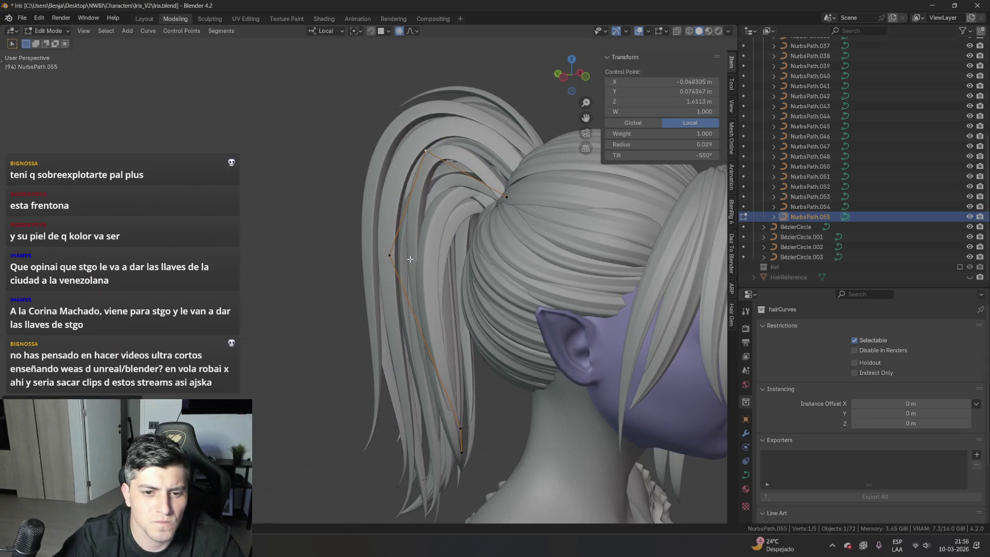